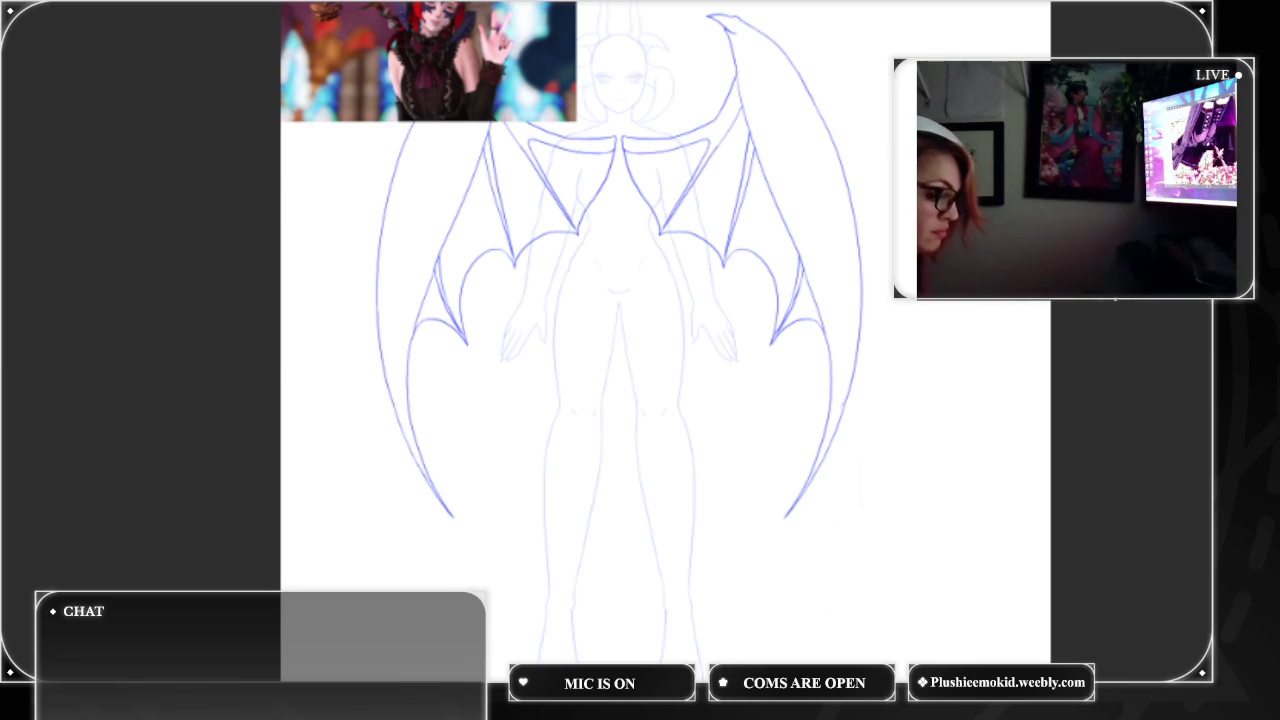
# Zoom in on the left wing's upper edge and the figure's shoulders.
pyautogui.scroll(5, 620, 290)
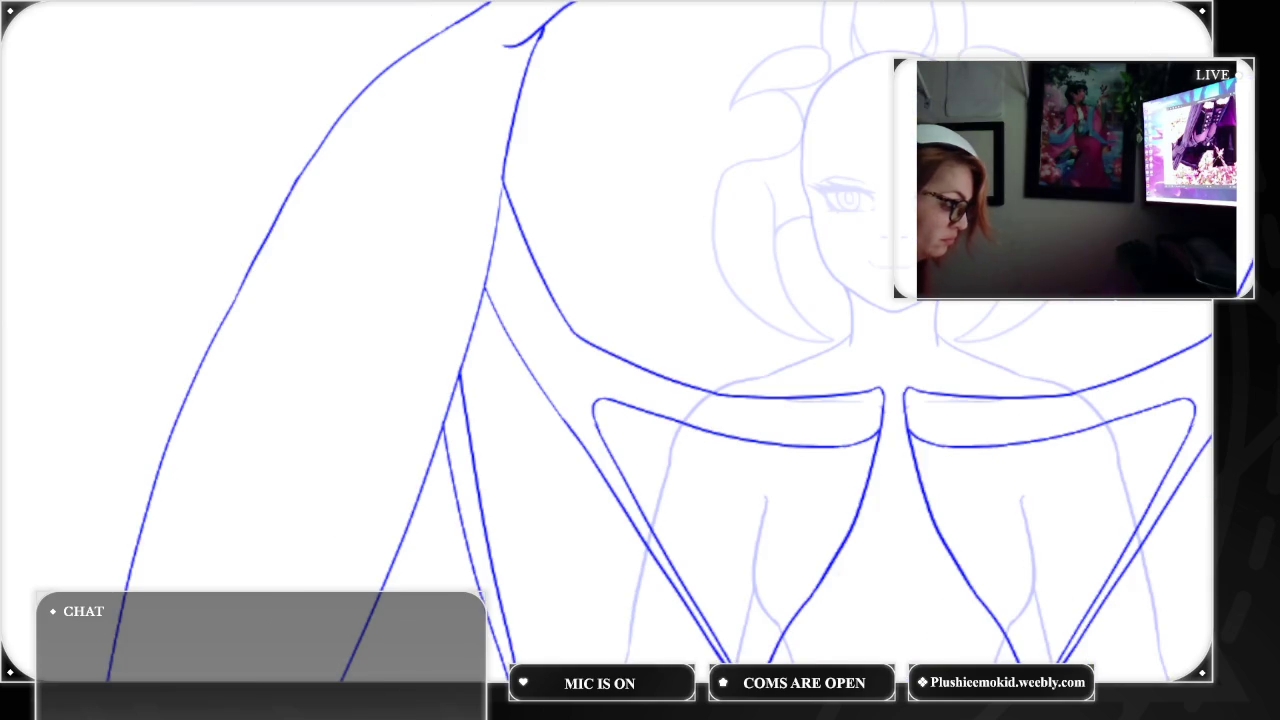
# Try dark purple bucket fills on the outer wing bone and shoulder strut, then undo them all.
pyautogui.click(465, 106)
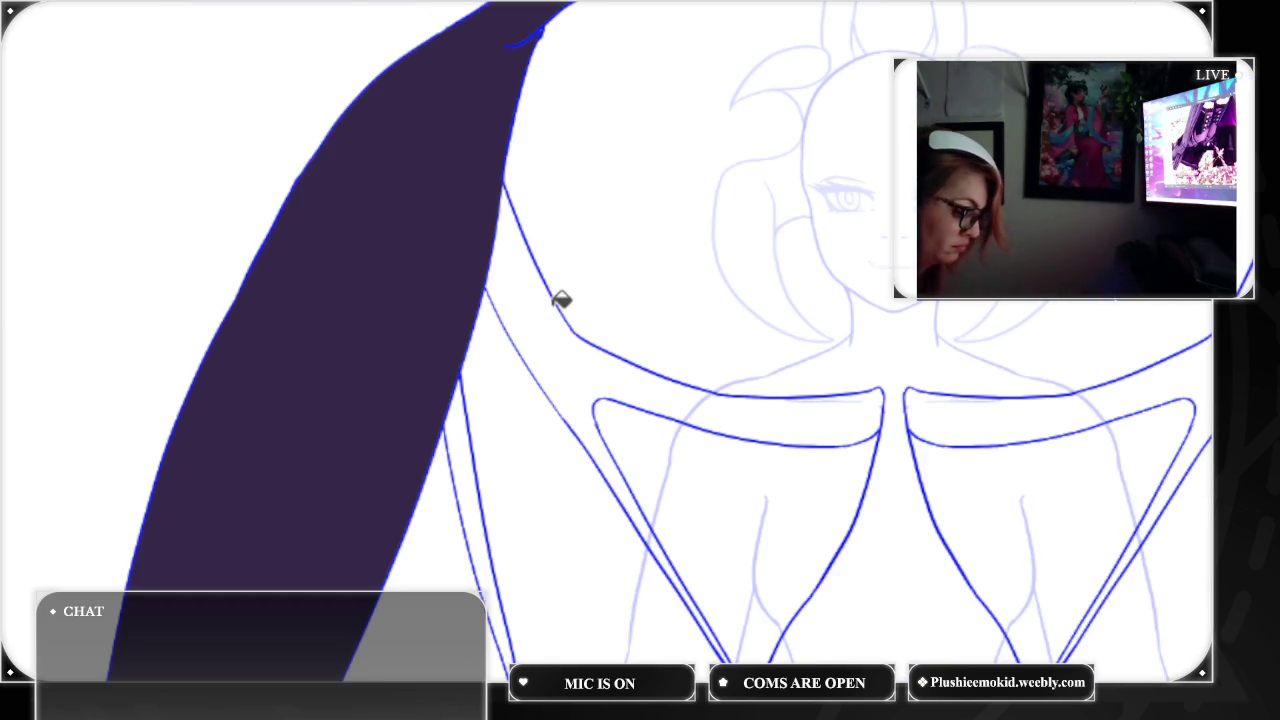
pyautogui.hotkey('ctrl', 'z')
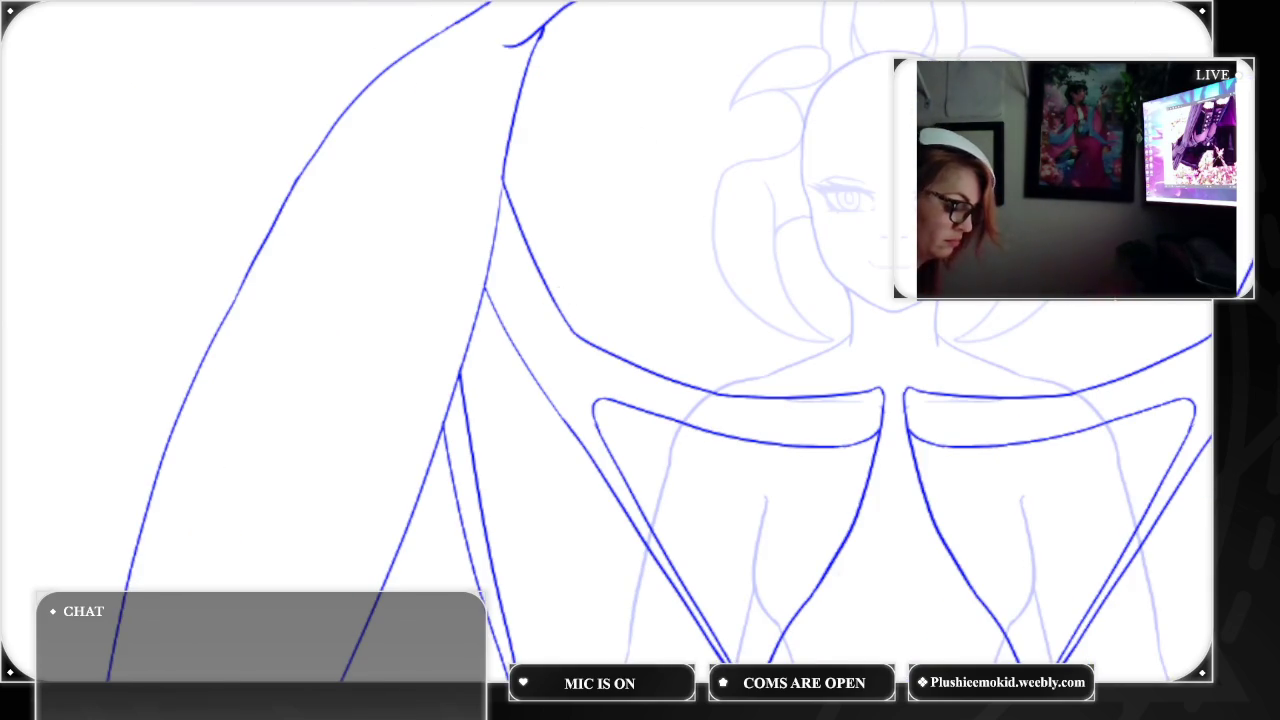
pyautogui.click(492, 176)
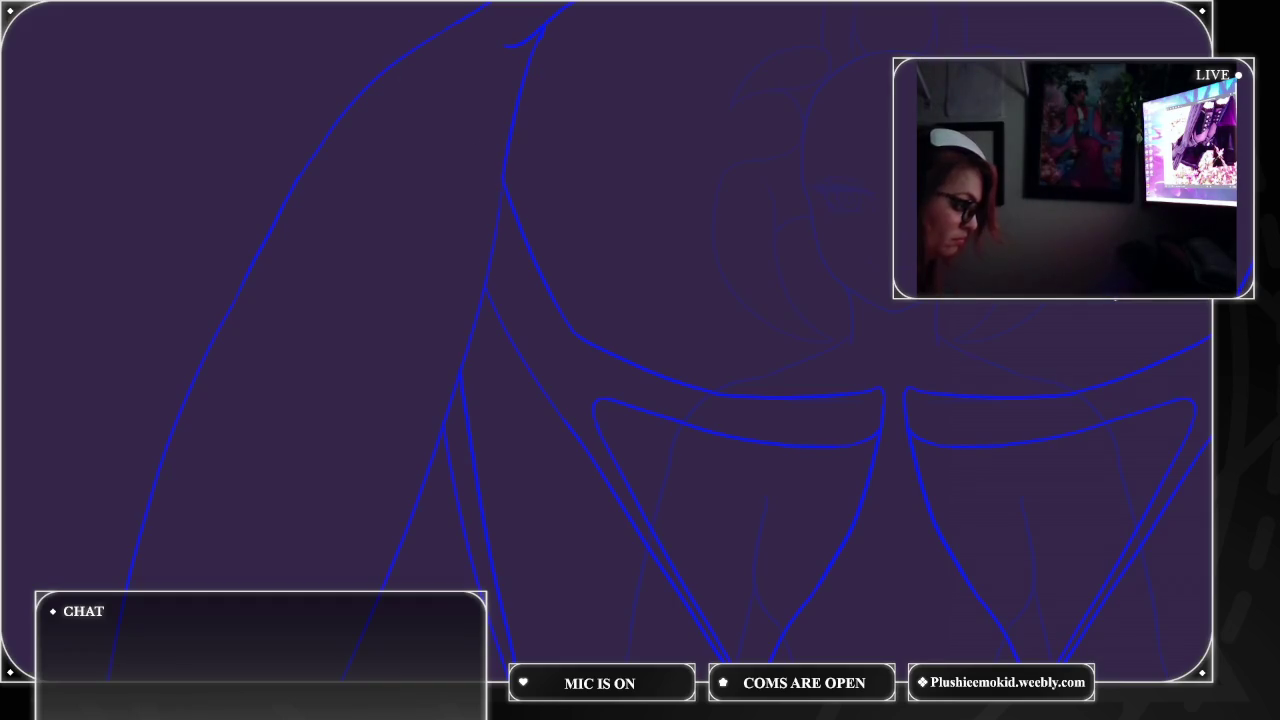
pyautogui.hotkey('ctrl', 'z')
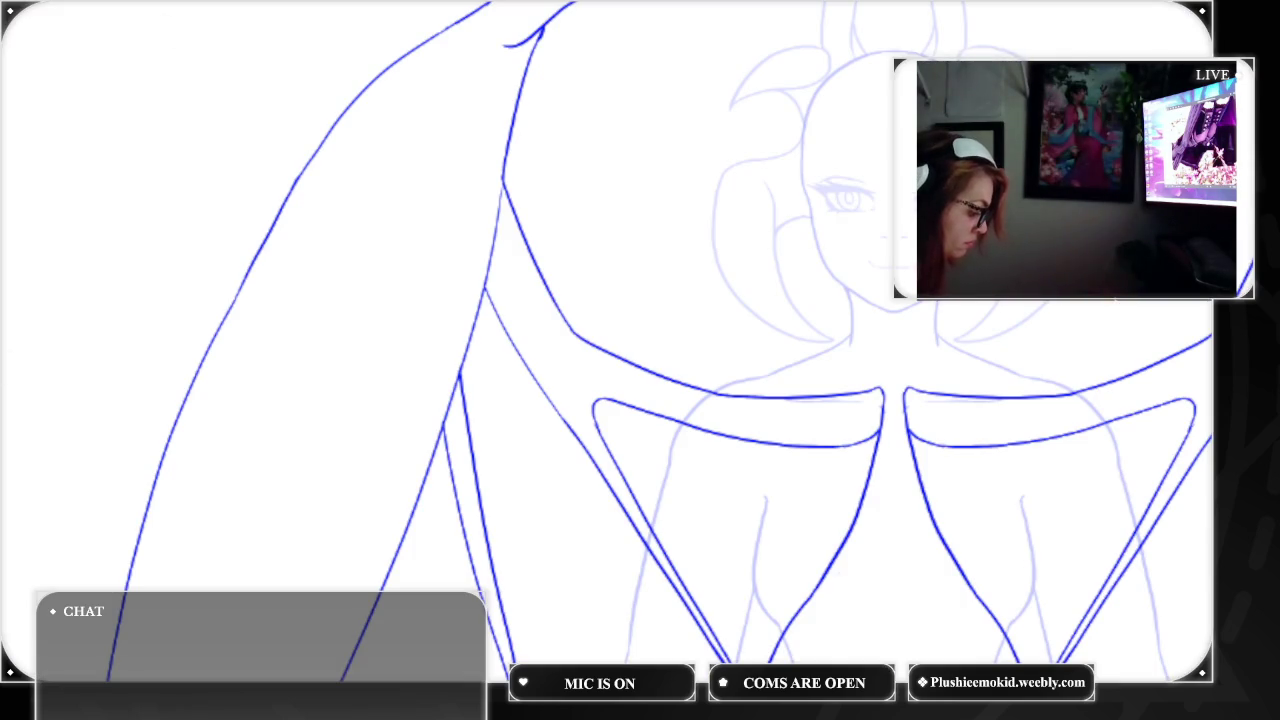
pyautogui.click(403, 288)
pyautogui.click(548, 311)
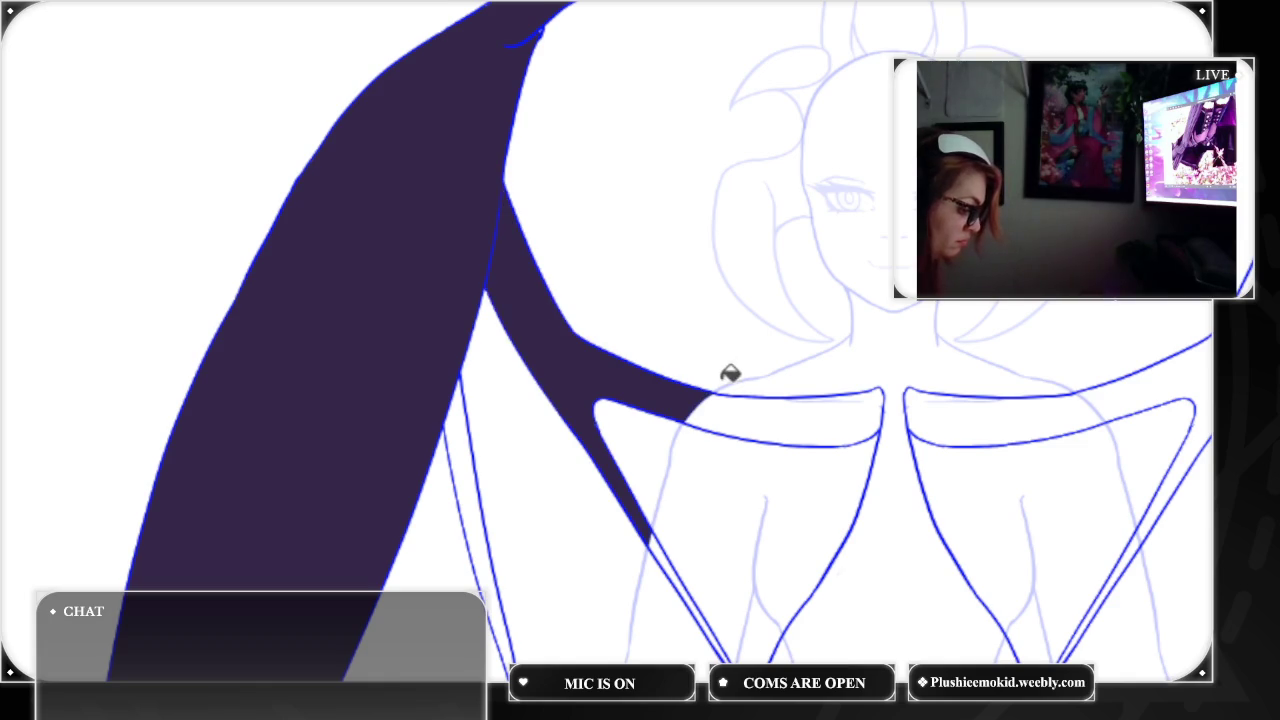
pyautogui.hotkey('ctrl', 'z')
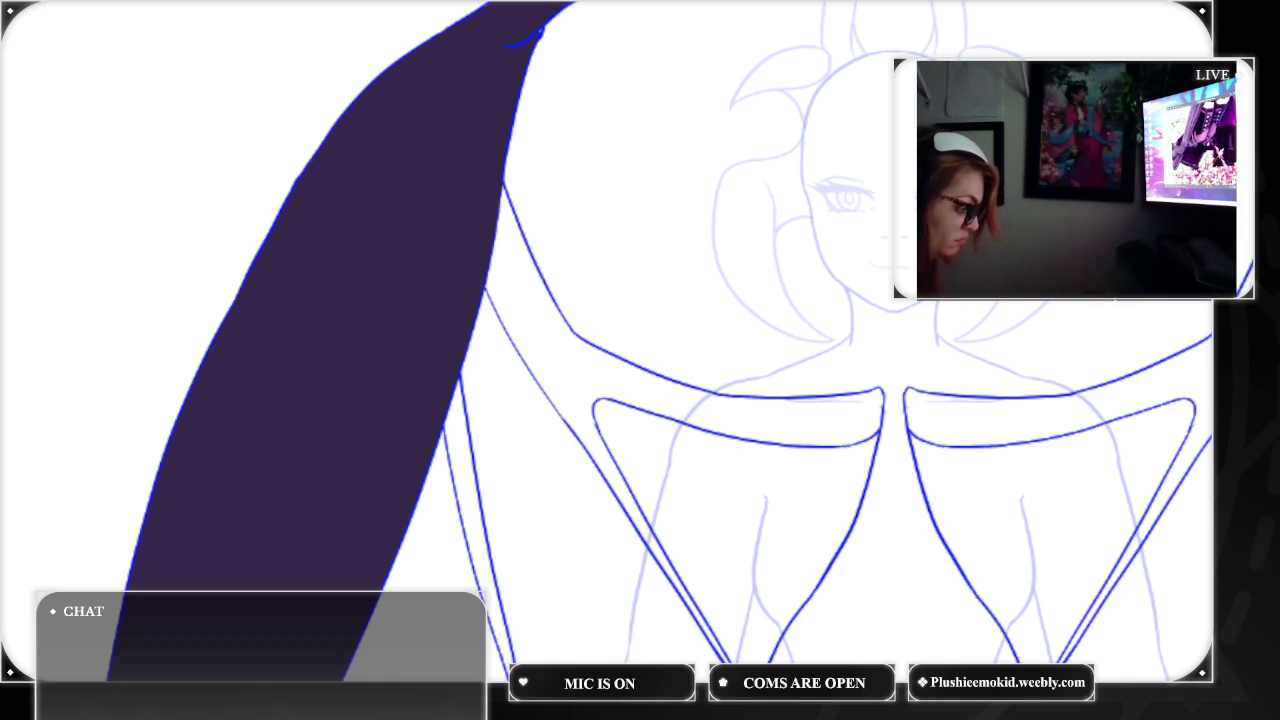
pyautogui.hotkey('ctrl', 'z')
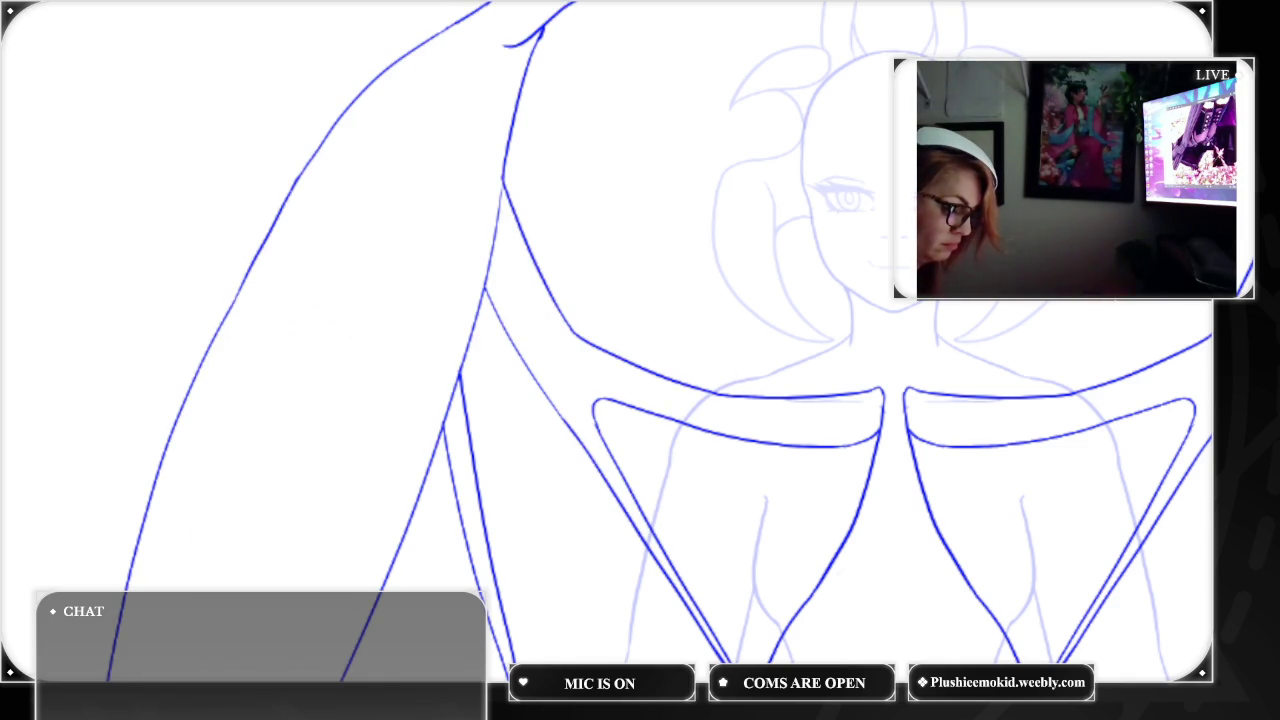
# Hide the underlying character sketch and zoom out to show both whole wings.
pyautogui.hotkey('ctrl', 'z')
pyautogui.hotkey('ctrl', 'z')
pyautogui.hotkey('ctrl', 'z')
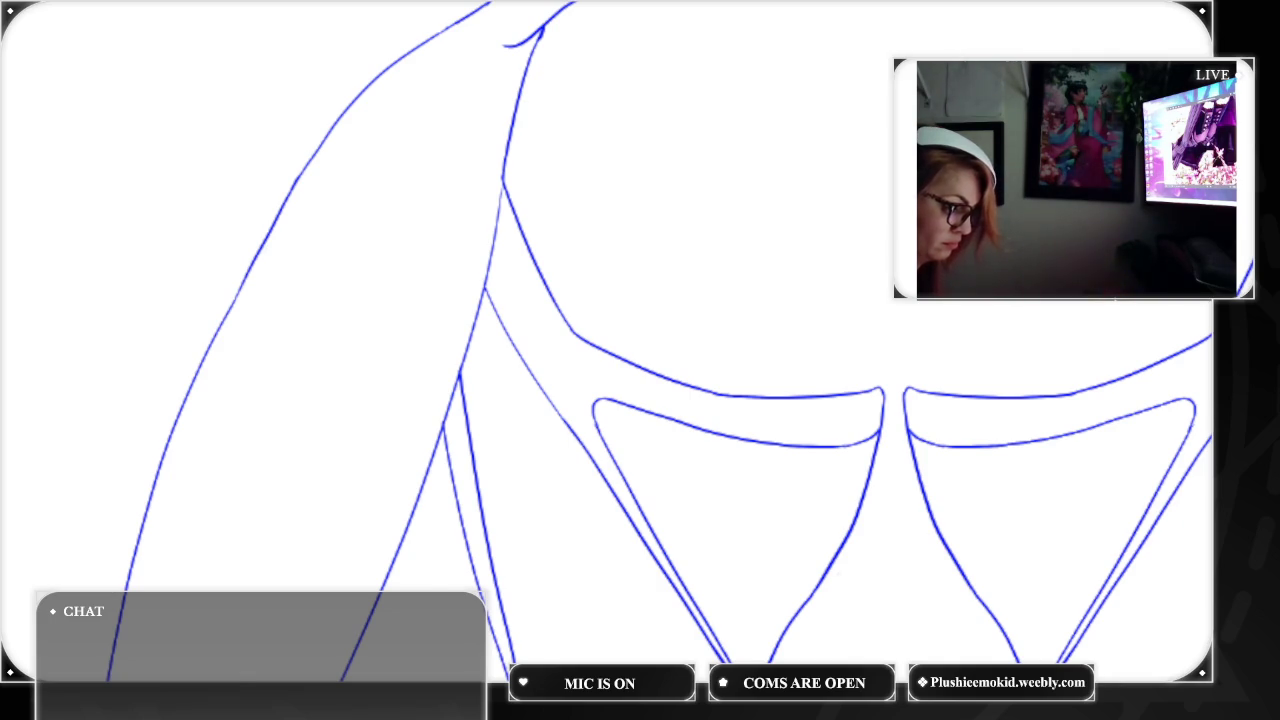
pyautogui.hotkey('ctrl', '-')
pyautogui.hotkey('ctrl', '-')
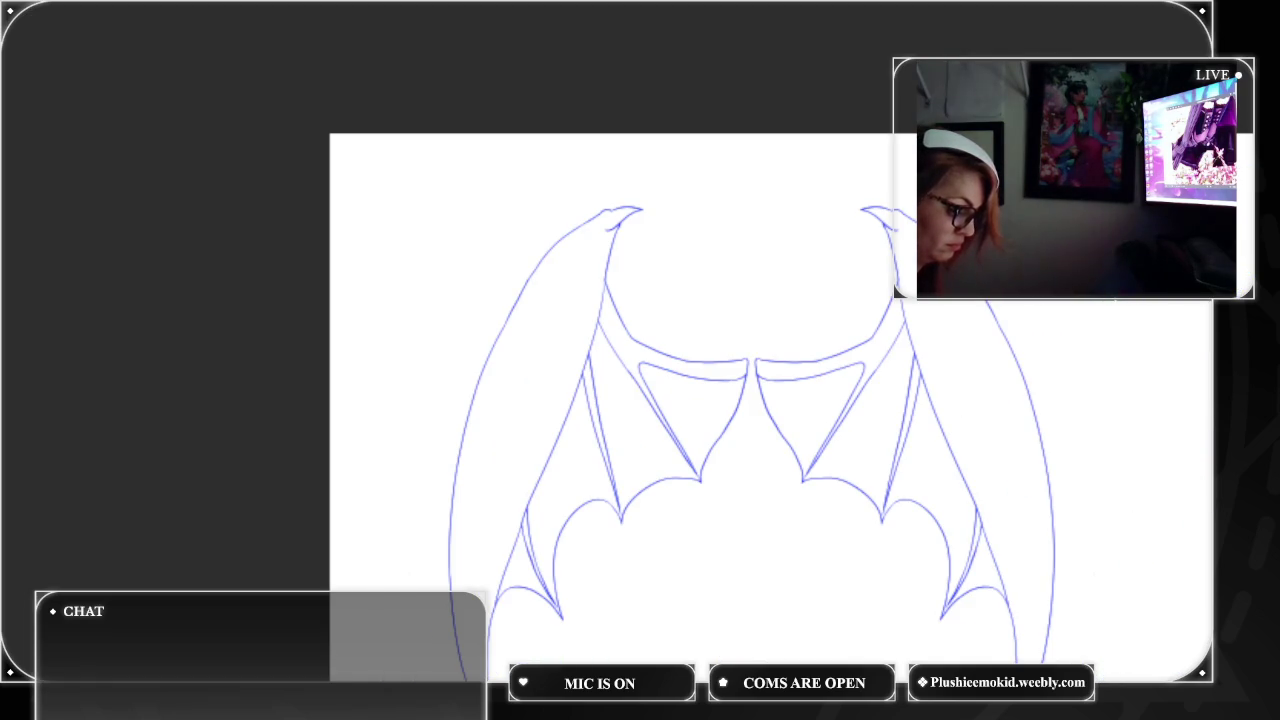
# Fill the right wing's outer bone, upper band and thin gaps dark purple.
pyautogui.click(958, 335)
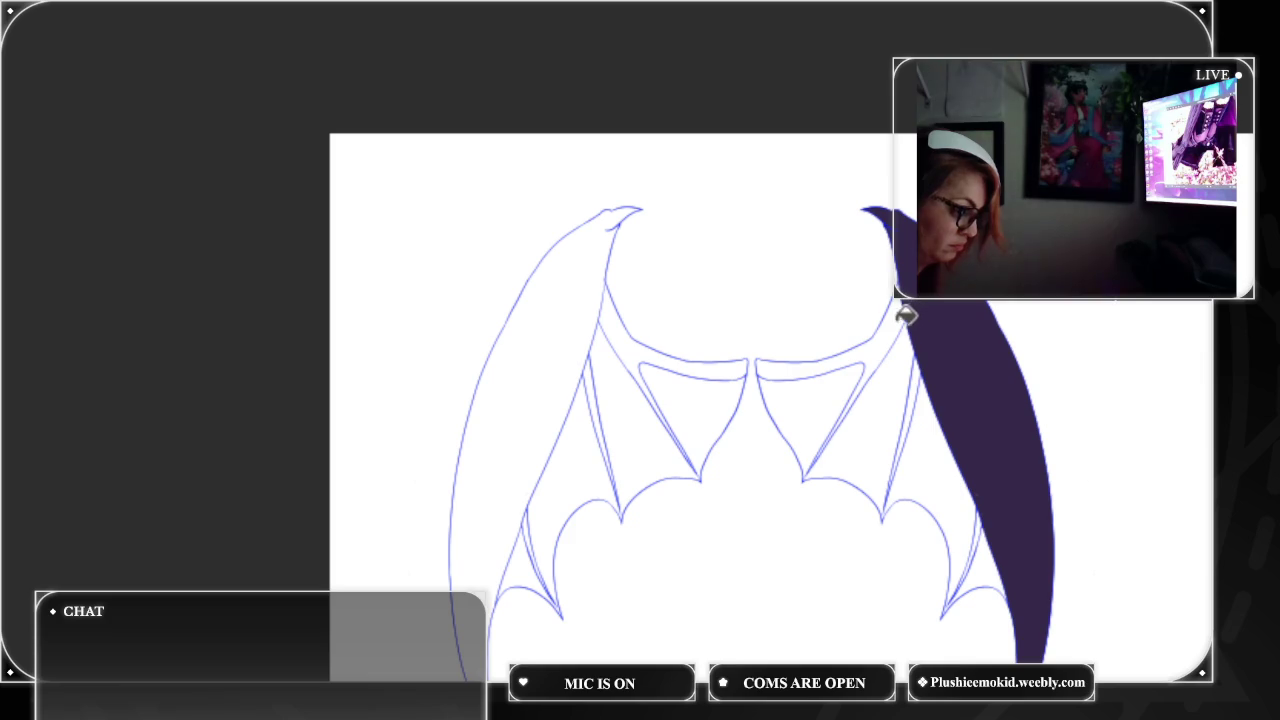
pyautogui.click(906, 320)
pyautogui.click(922, 366)
pyautogui.click(986, 517)
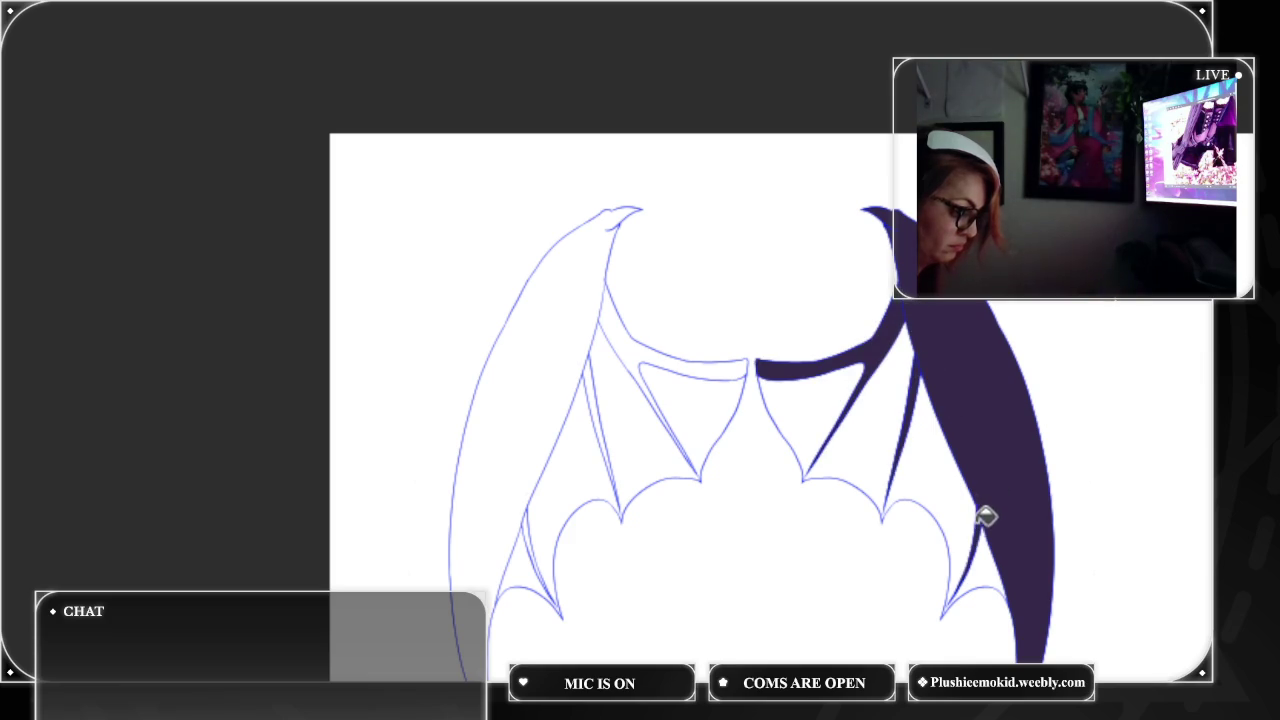
# Fill the left wing's outer bone, upper band, inner strut and lower sliver dark purple.
pyautogui.click(580, 307)
pyautogui.click(625, 332)
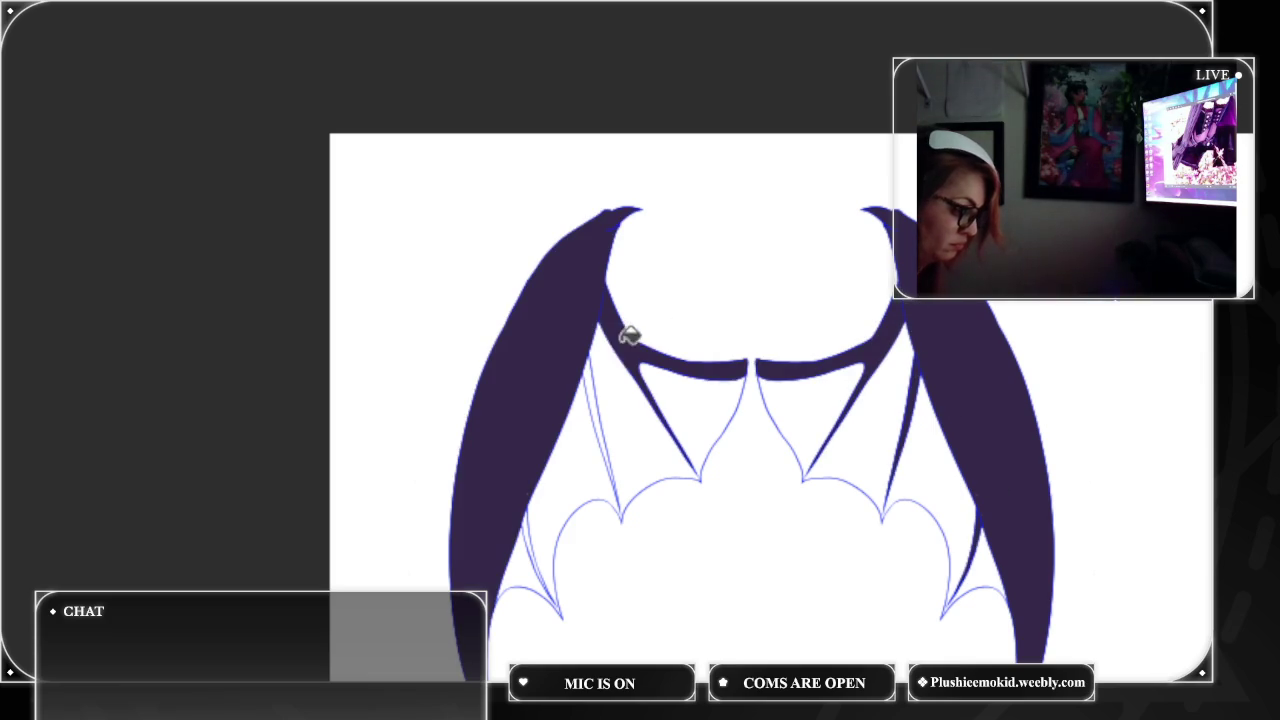
pyautogui.click(597, 381)
pyautogui.click(531, 523)
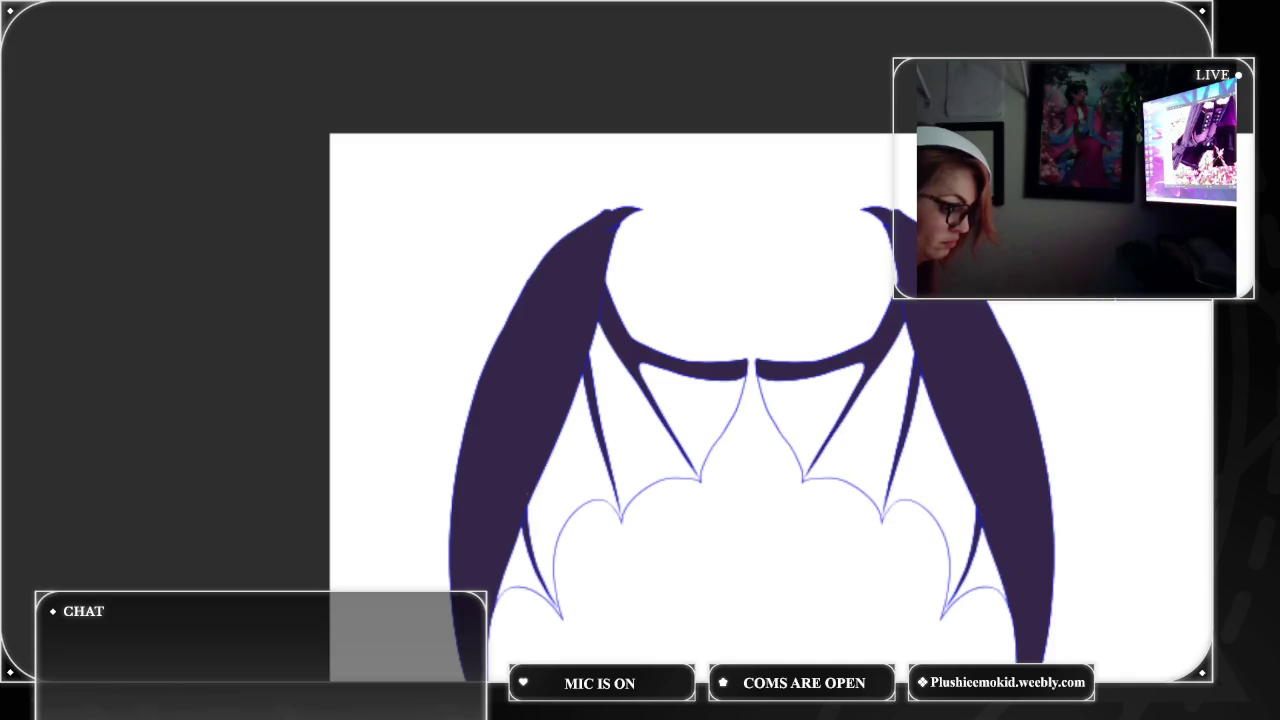
pyautogui.scroll(-5, 780, 400)
pyautogui.hscroll(-2, 800, 360)
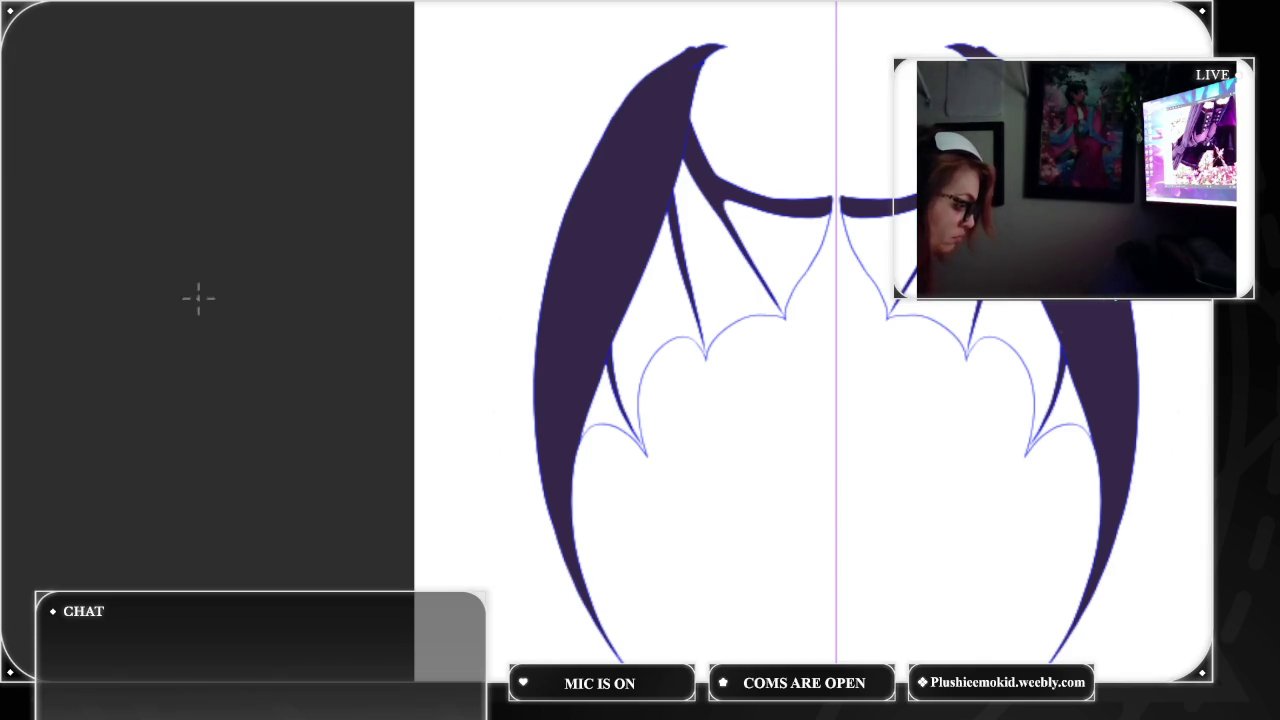
# Zoom in and pan around the left wing's upper bone, then fit the whole drawing in view.
pyautogui.hotkey('ctrl', '+')
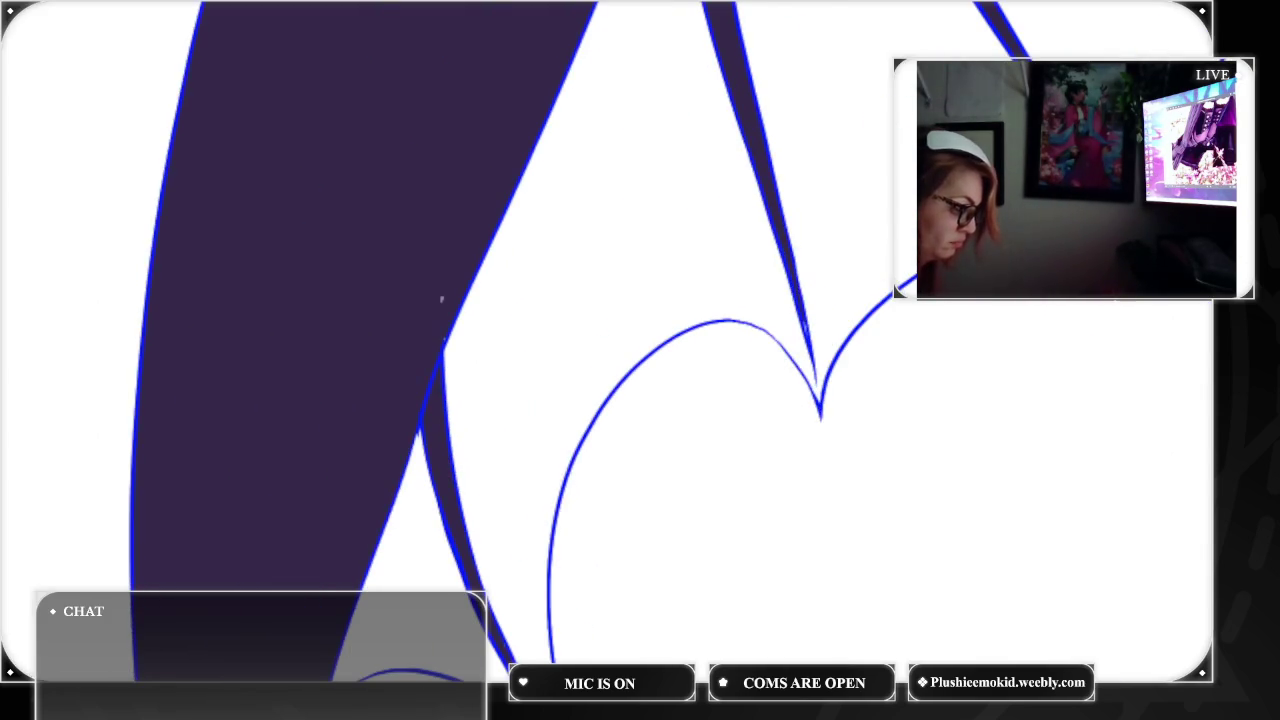
pyautogui.hotkey('ctrl', '+')
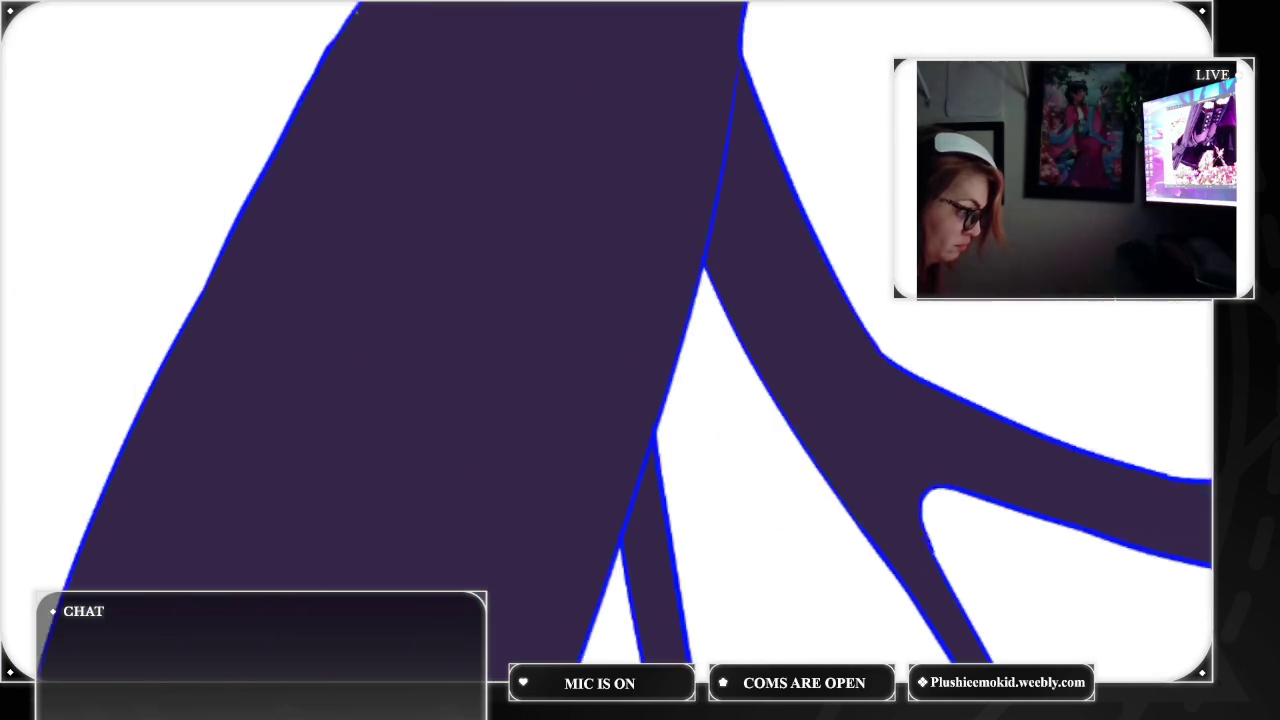
pyautogui.moveTo(897, 132); pyautogui.dragTo(745, 332)
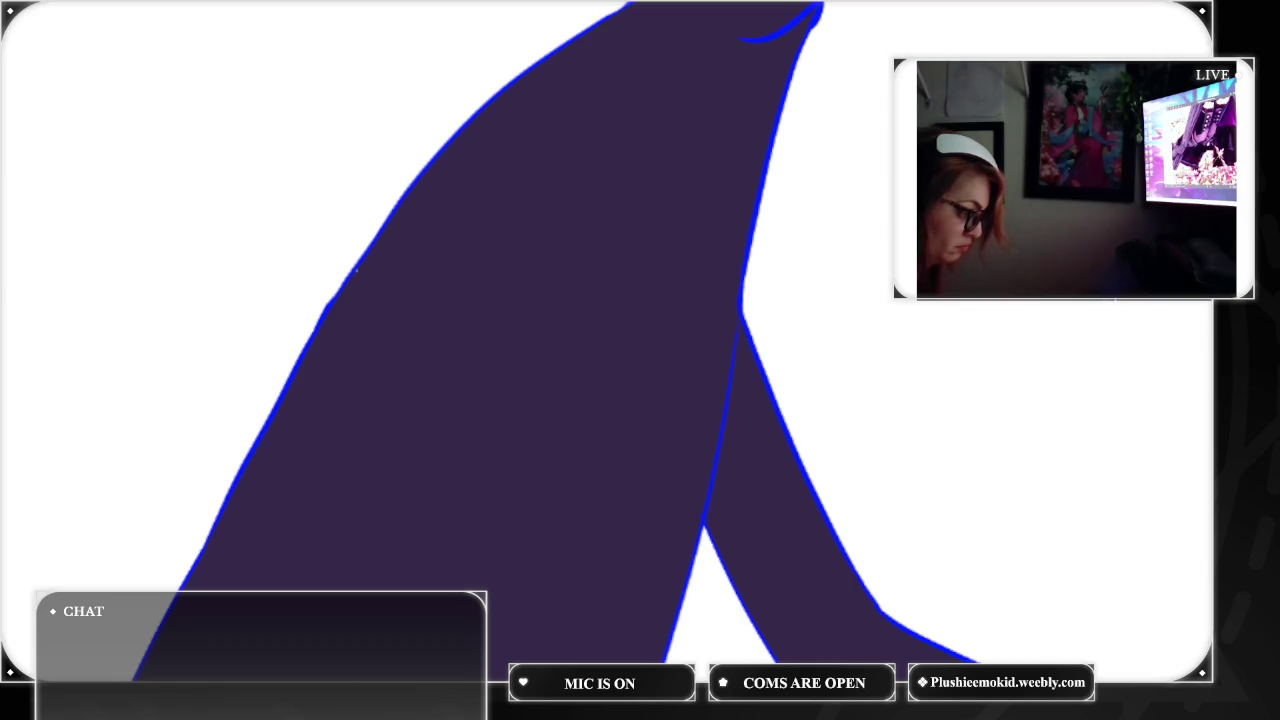
pyautogui.hscroll(-5, 357, 270)
pyautogui.hscroll(-5, 588, 32)
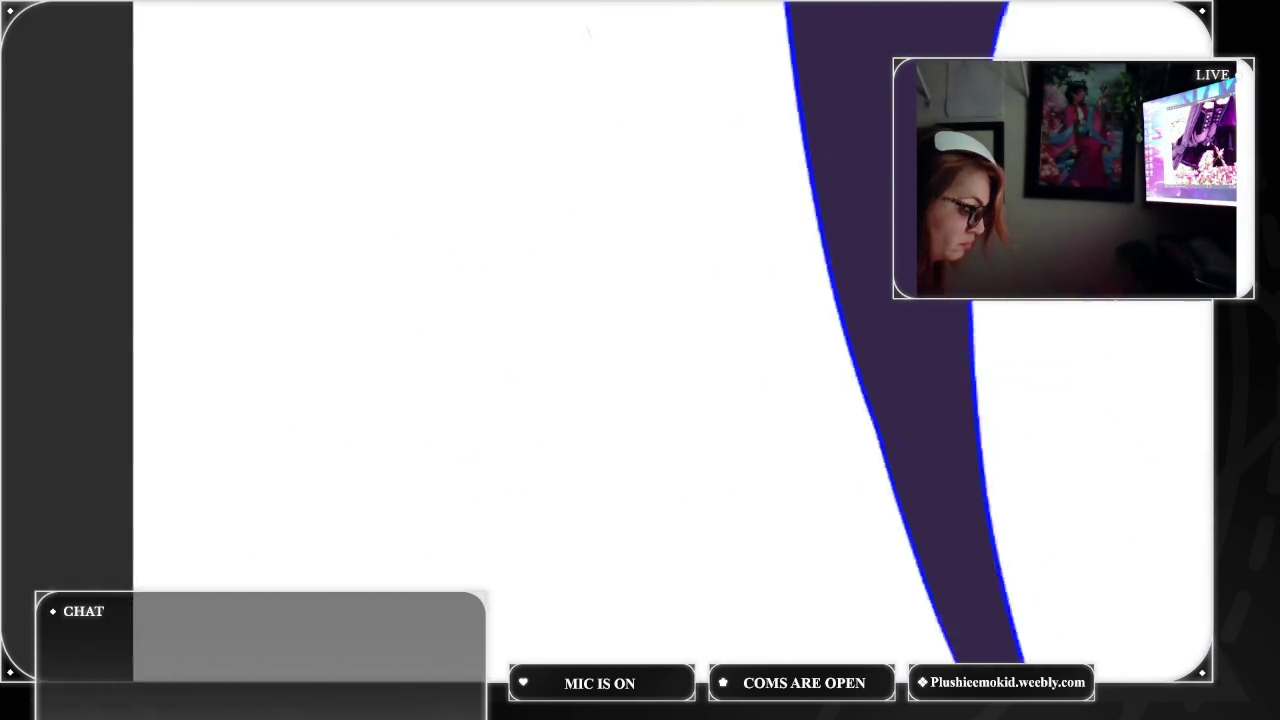
pyautogui.hscroll(5, 588, 32)
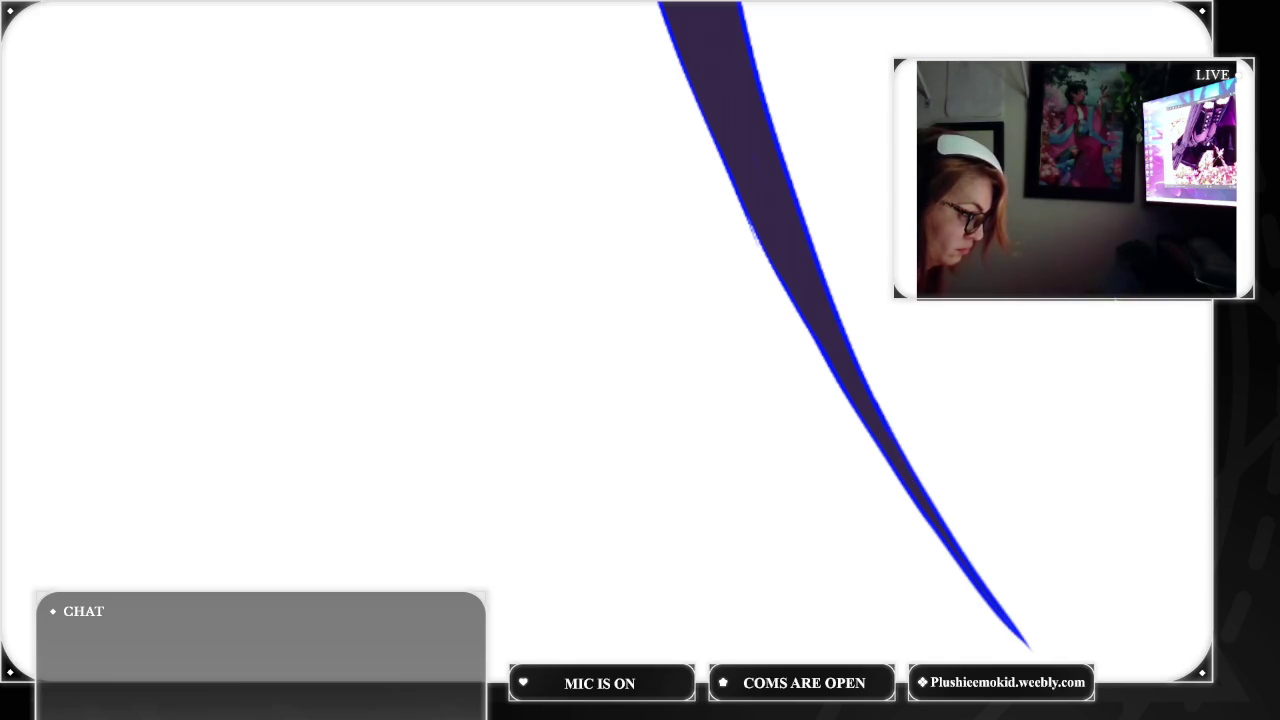
pyautogui.scroll(3, 640, 340)
pyautogui.scroll(2, 640, 340)
pyautogui.scroll(-1, 880, 316)
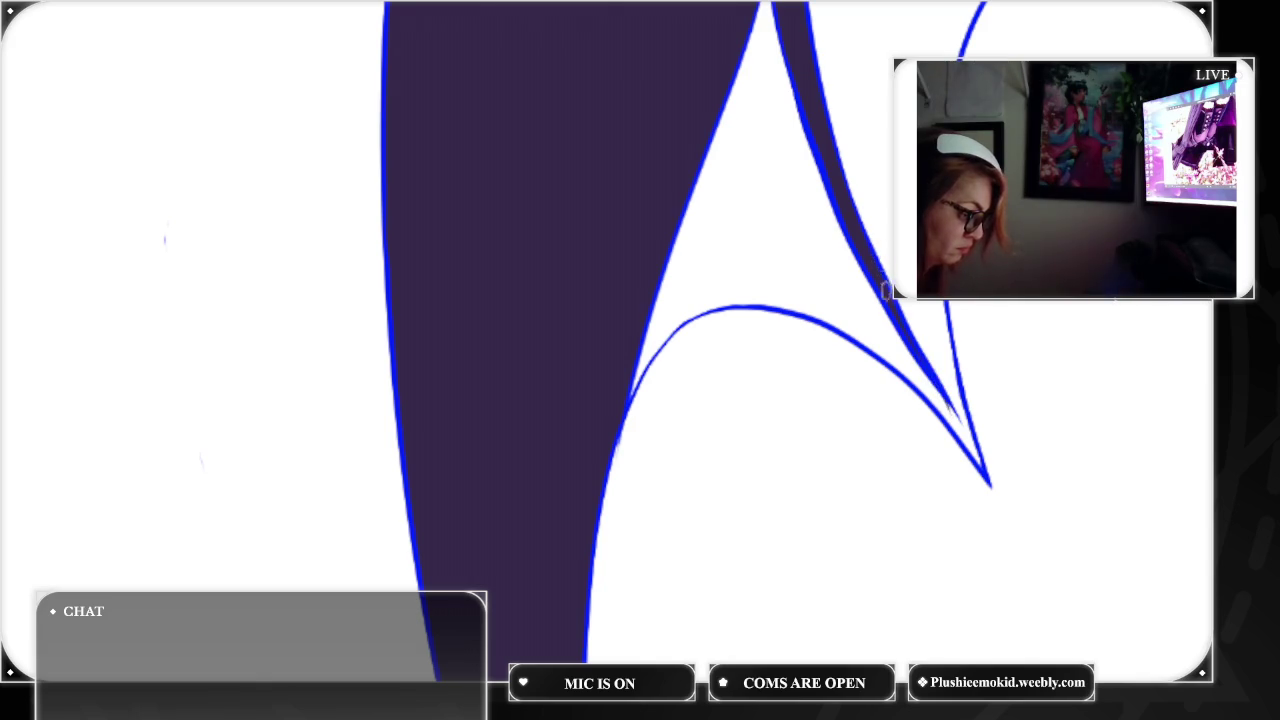
pyautogui.scroll(3, 790, 510)
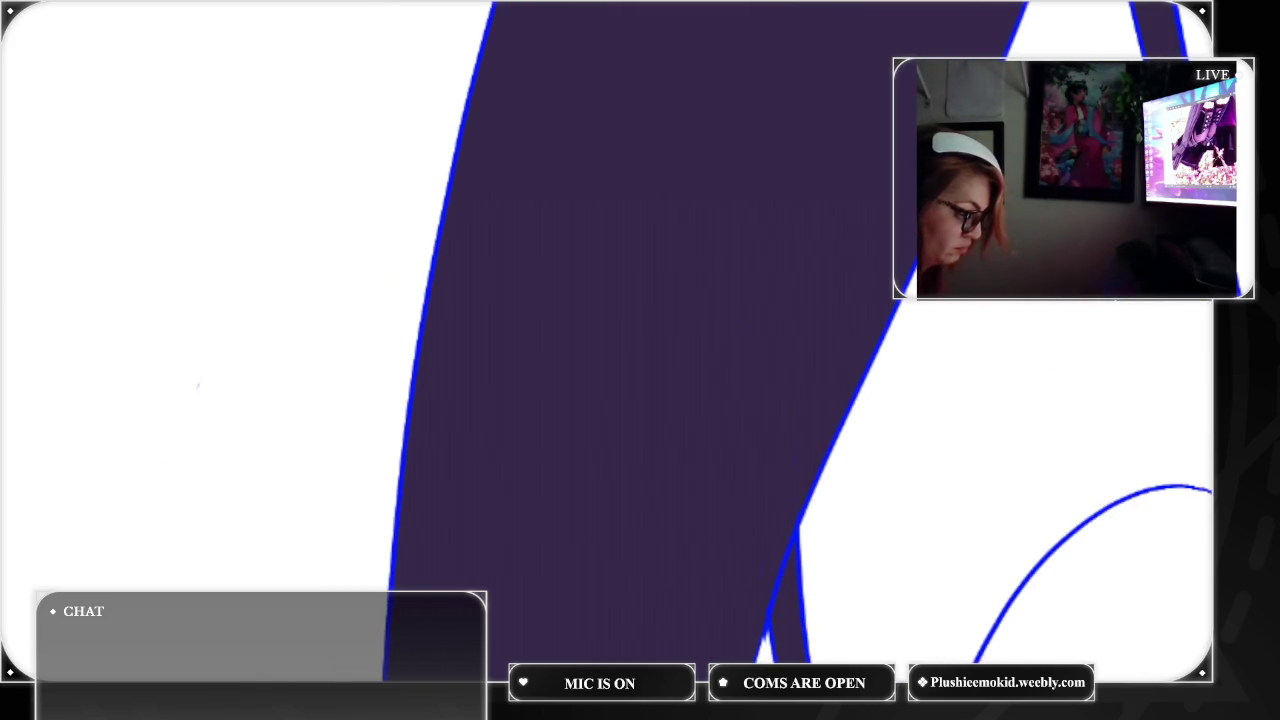
pyautogui.hotkey('ctrl', '0')
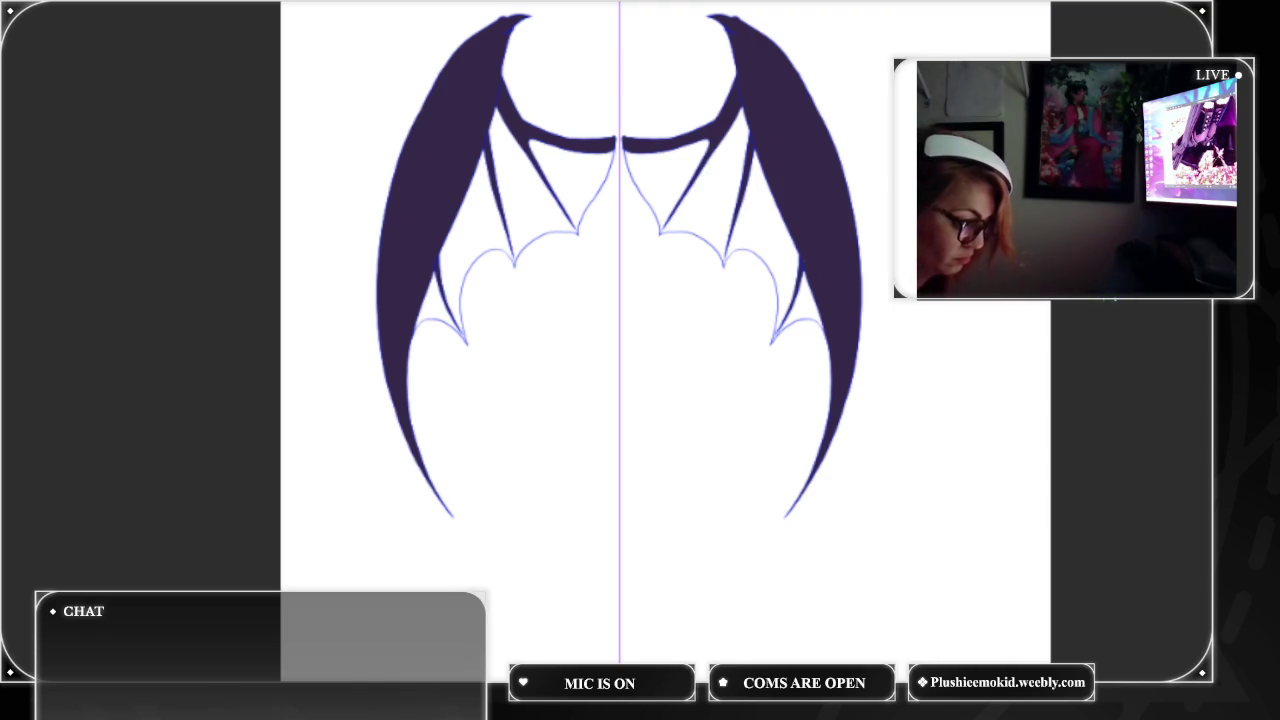
pyautogui.hotkey('ctrl', 'r')
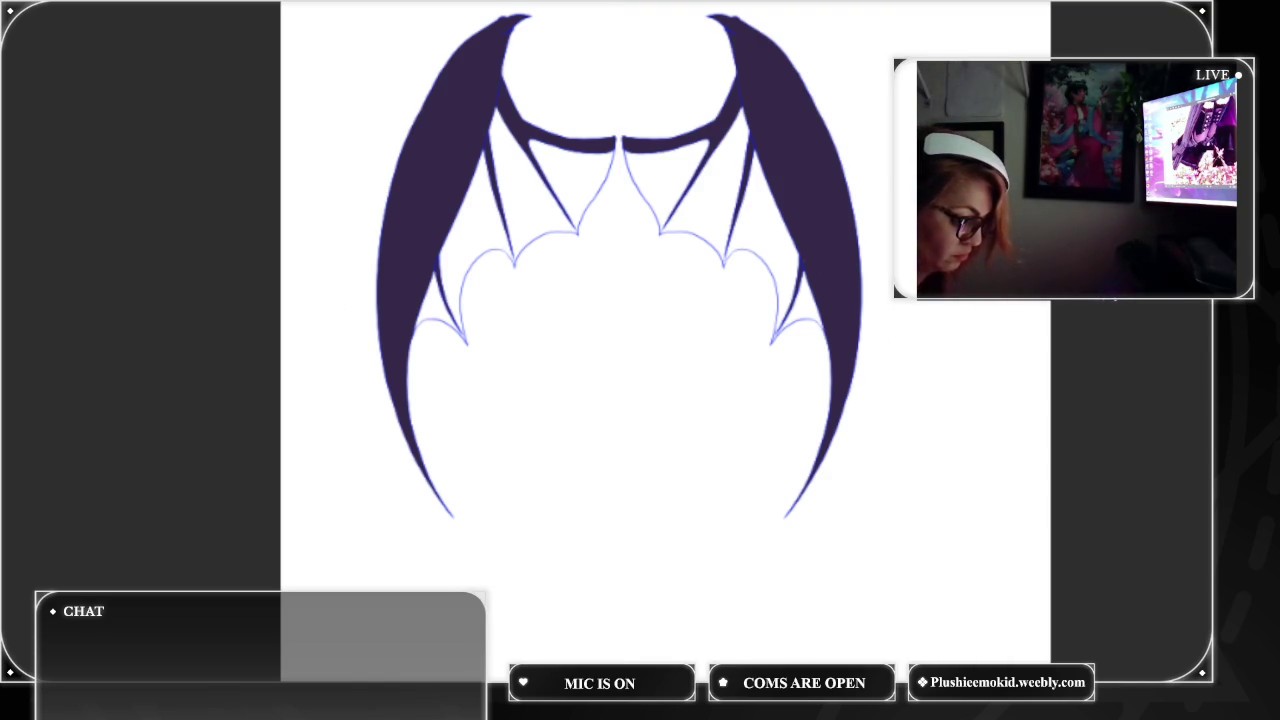
pyautogui.hotkey('ctrl', 'r')
pyautogui.hotkey('ctrl', 'r')
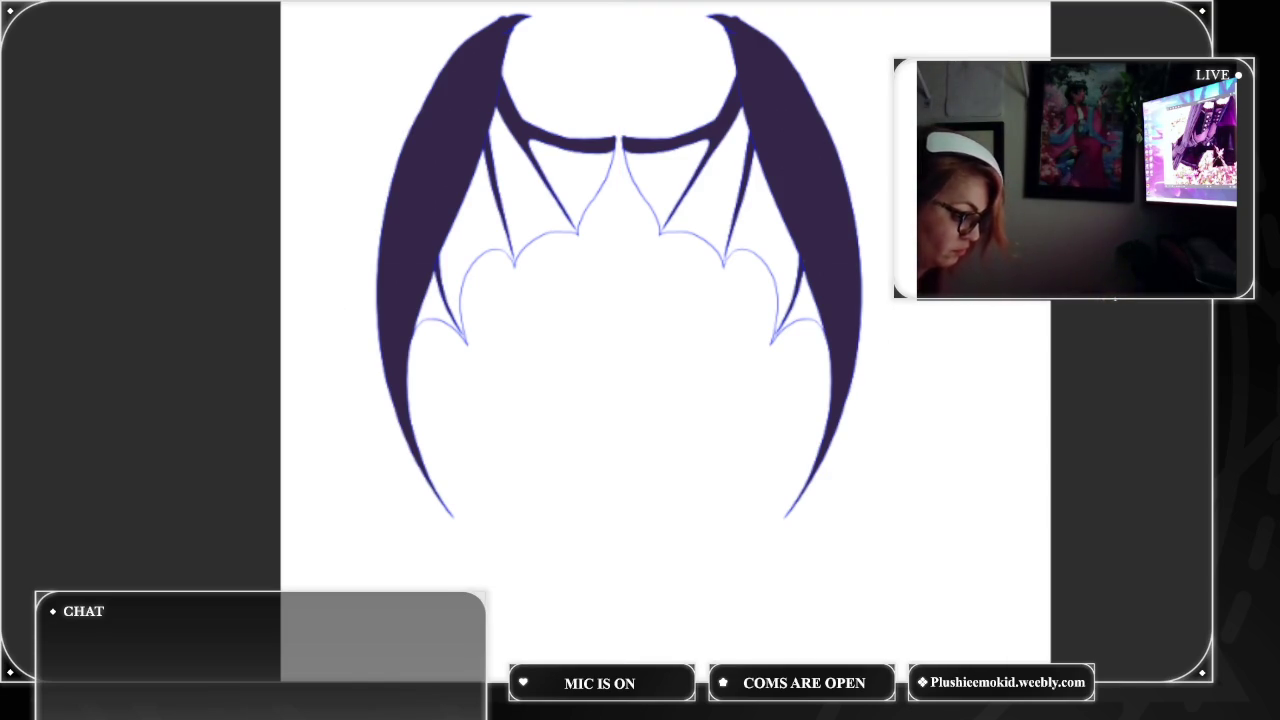
pyautogui.hotkey('ctrl', 'r')
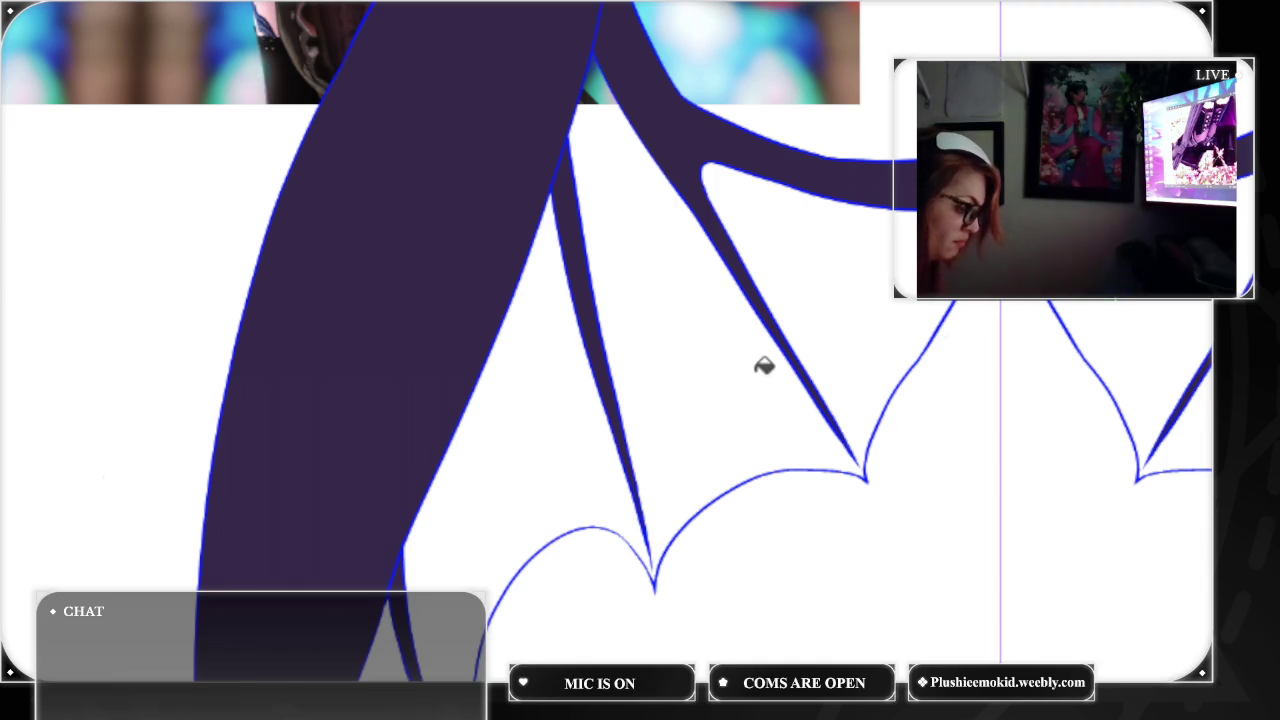
# Fill the wing membranes with mauve purple, undo it, then redo the fill.
pyautogui.click(730, 350)
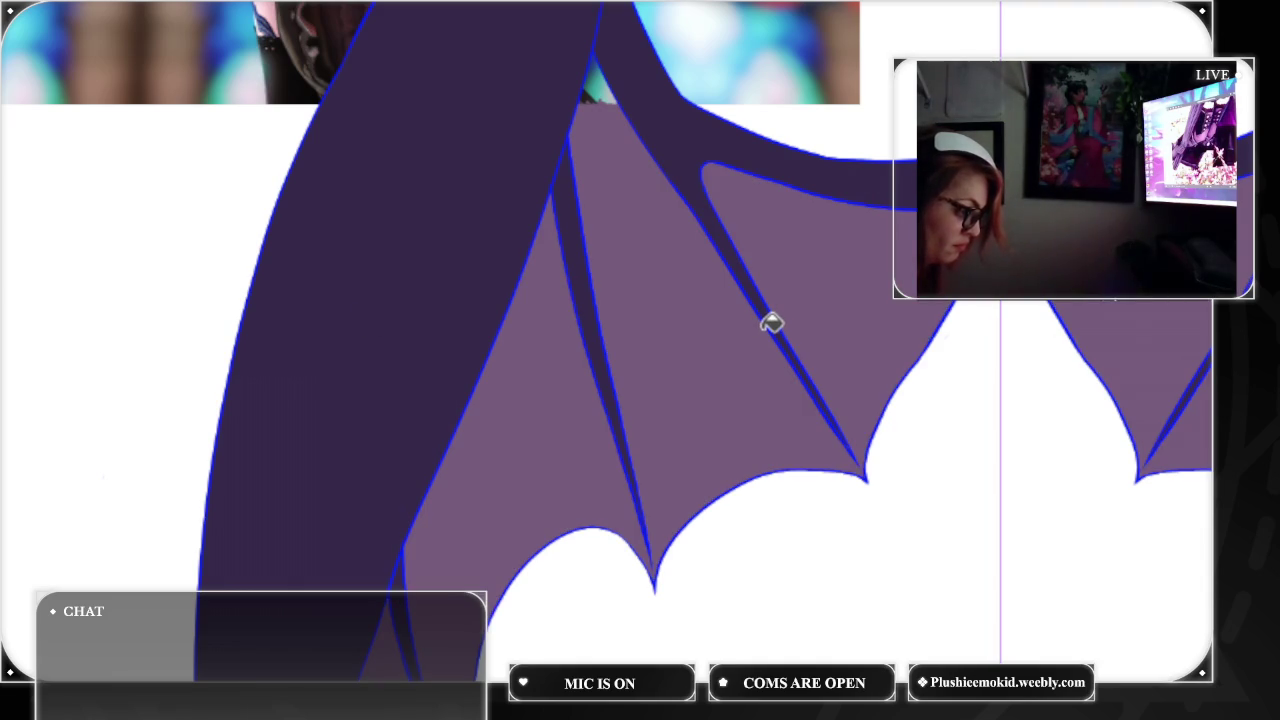
pyautogui.scroll(-3, 640, 340)
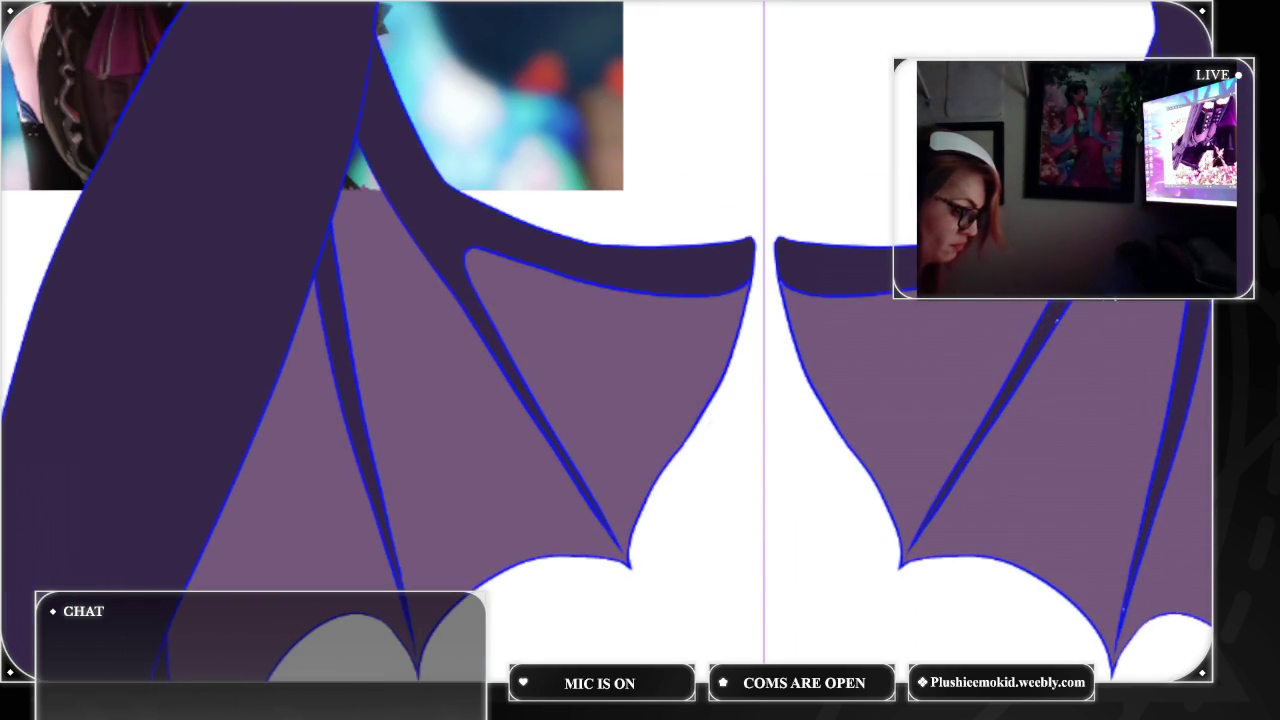
pyautogui.hotkey('ctrl', 'z')
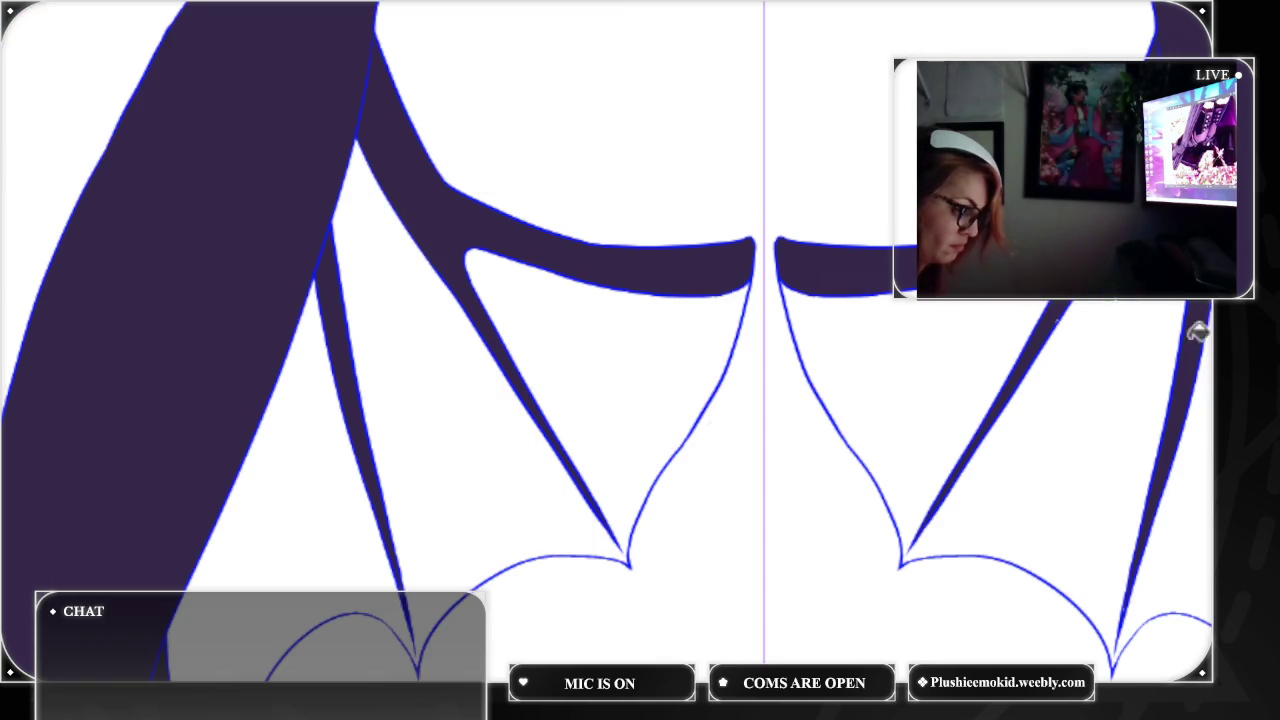
pyautogui.hotkey('ctrl', 'y')
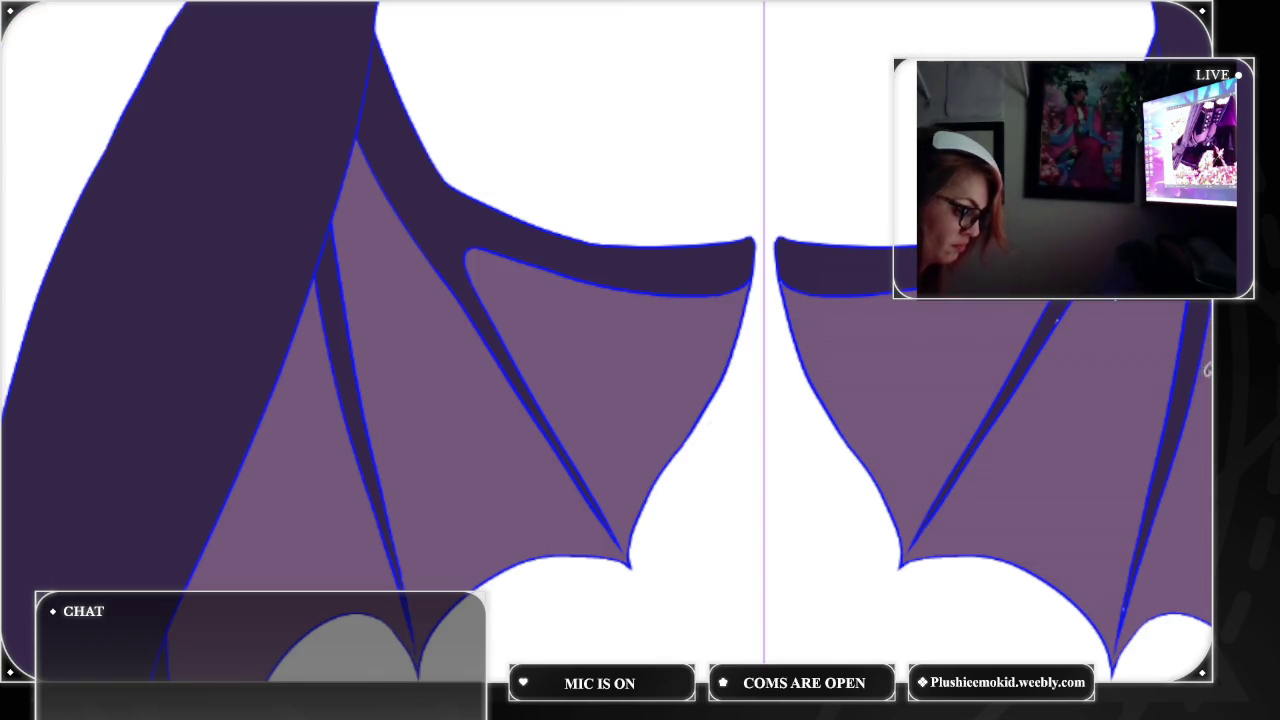
# Scroll around the canvas to inspect the mauve membrane fill.
pyautogui.scroll(-5, 607, 341)
pyautogui.scroll(-3, 607, 341)
pyautogui.hscroll(2, 607, 341)
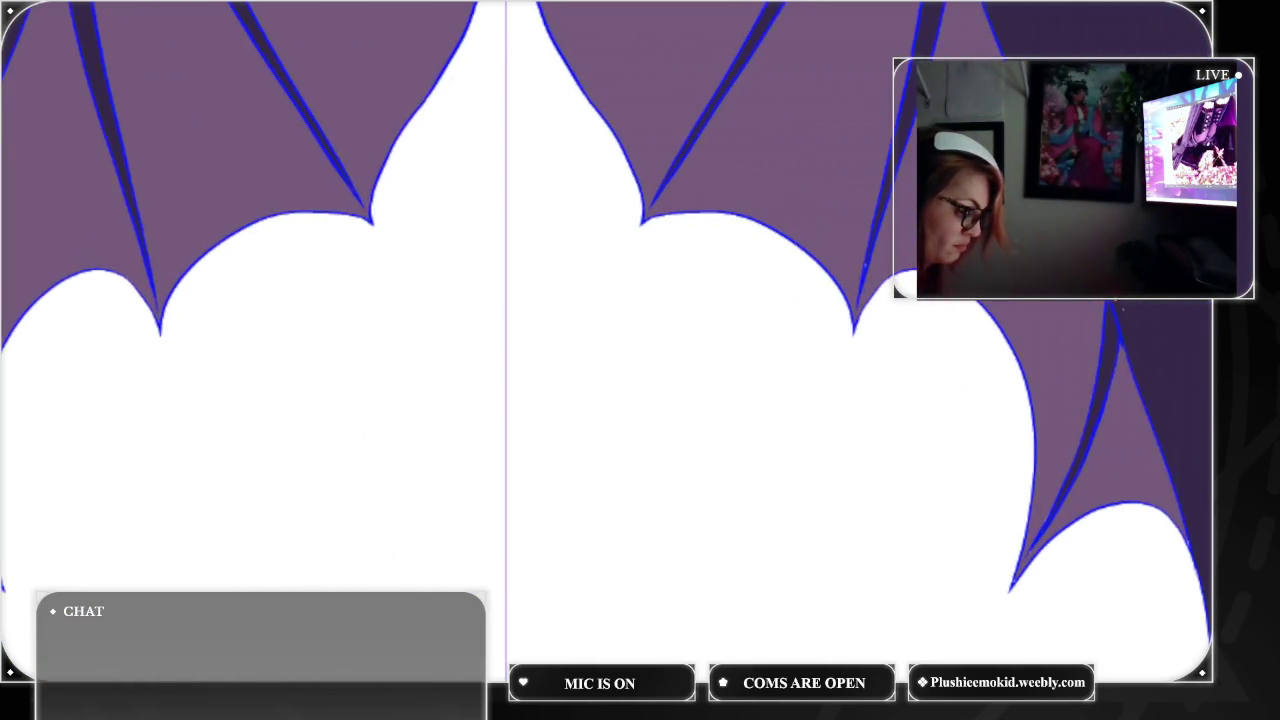
pyautogui.scroll(-10, 607, 341)
pyautogui.hscroll(5, 640, 360)
pyautogui.hscroll(-3, 640, 360)
pyautogui.scroll(3, 640, 360)
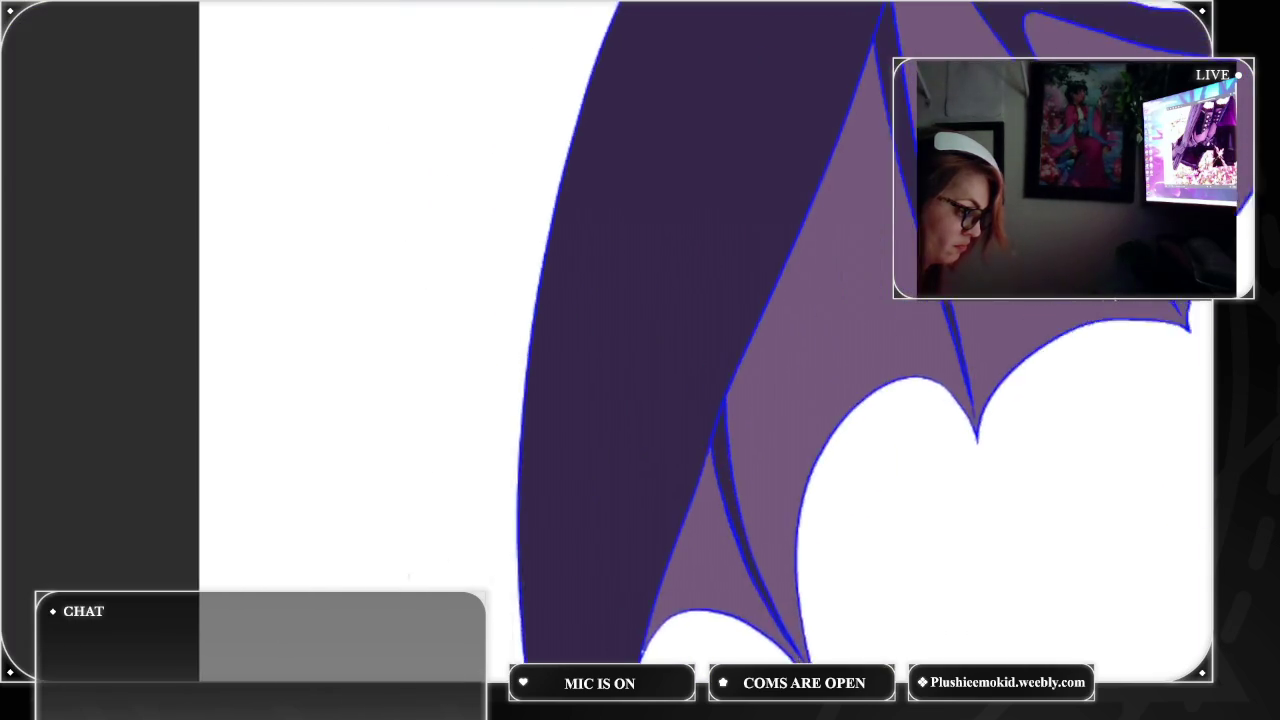
pyautogui.scroll(3, 640, 360)
pyautogui.scroll(1, 640, 360)
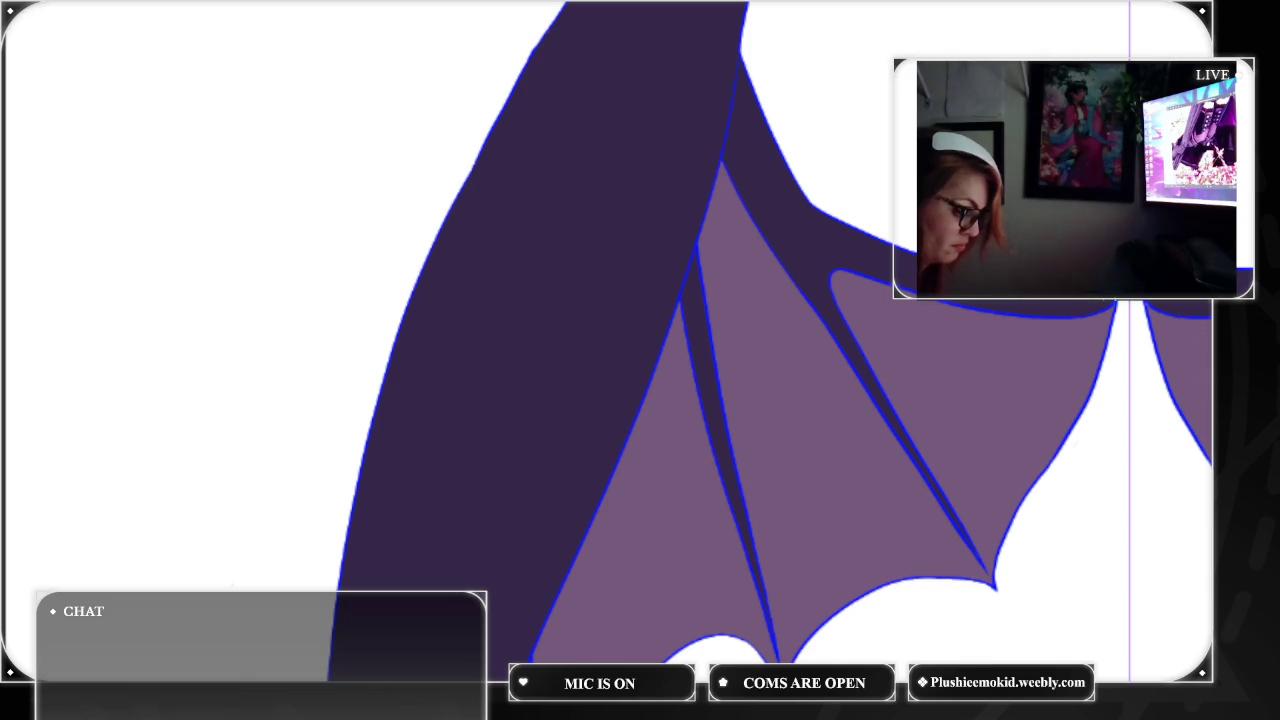
# Turn the membranes the same dark purple as the bones, then check the wing edges.
pyautogui.hotkey('ctrl', 'z')
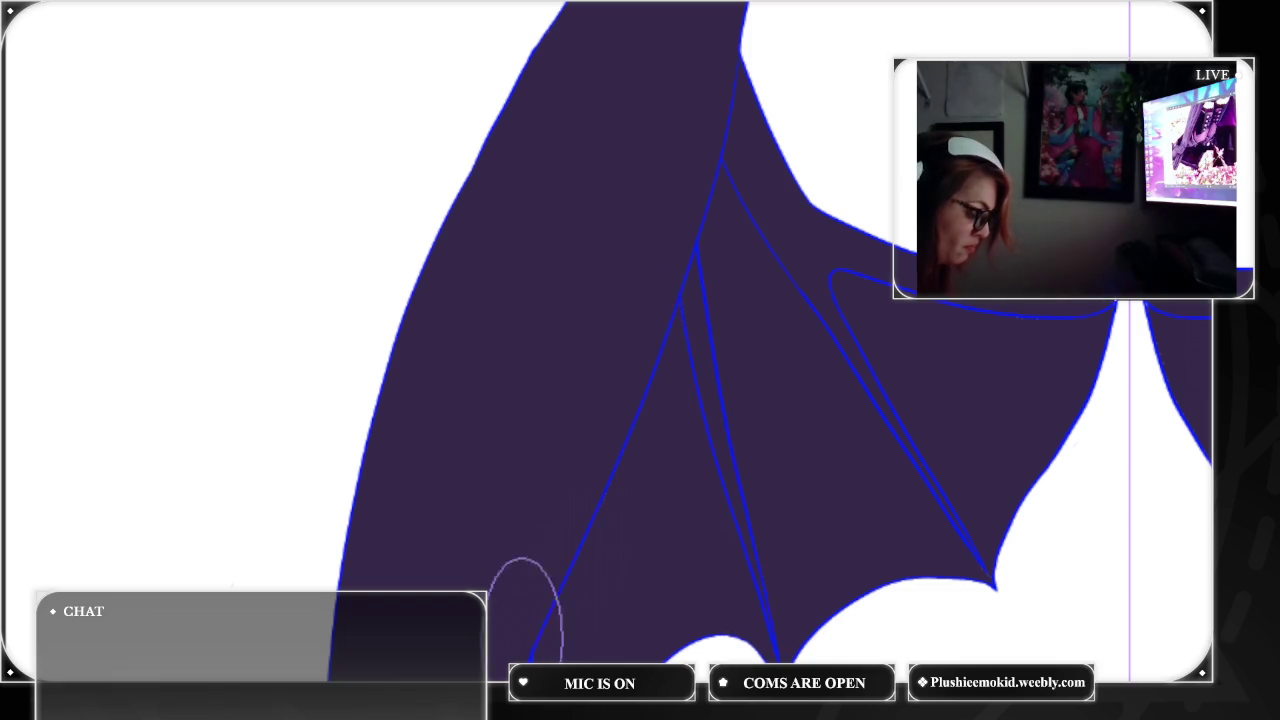
pyautogui.scroll(-5, 700, 400)
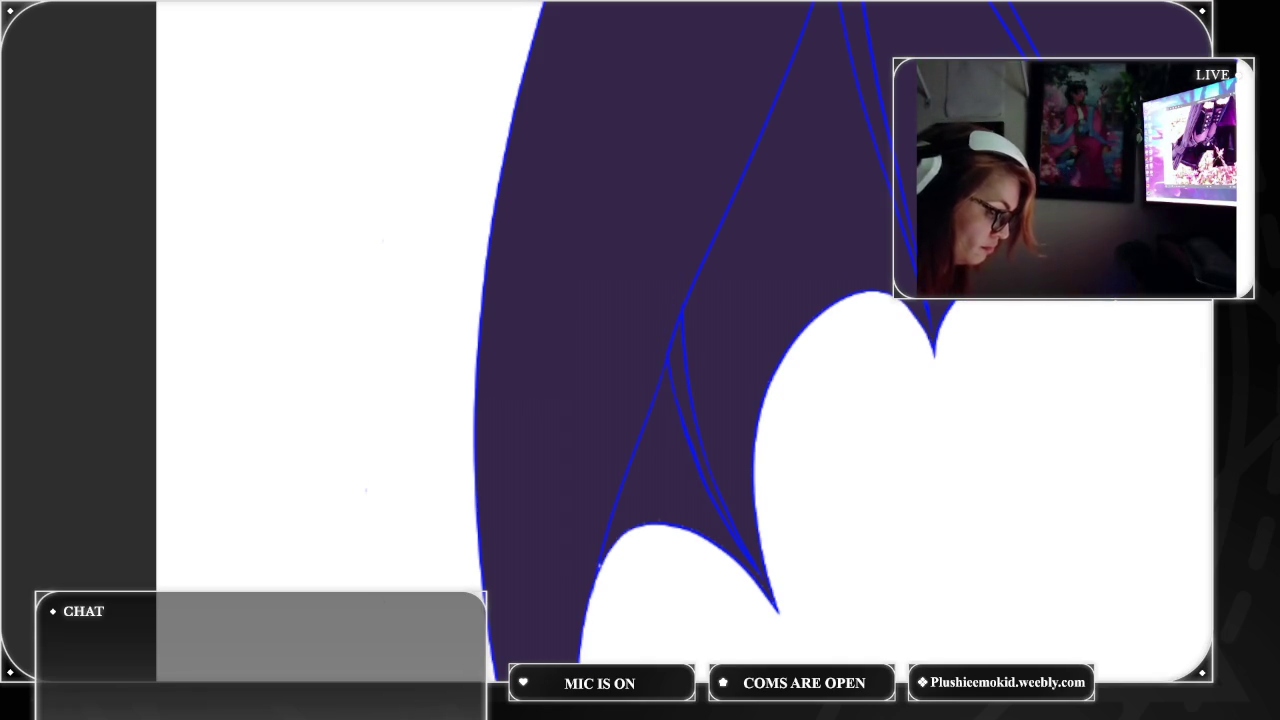
pyautogui.scroll(3, 726, 292)
pyautogui.scroll(3, 800, 286)
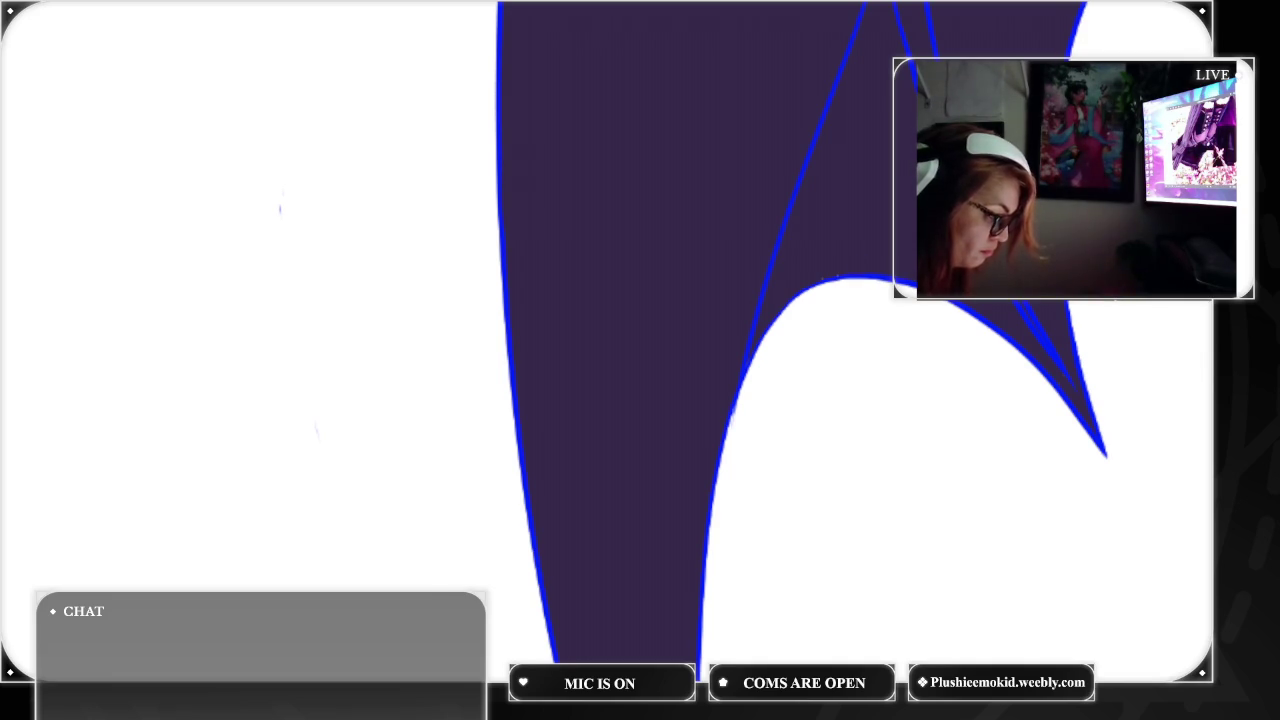
pyautogui.scroll(3, 660, 400)
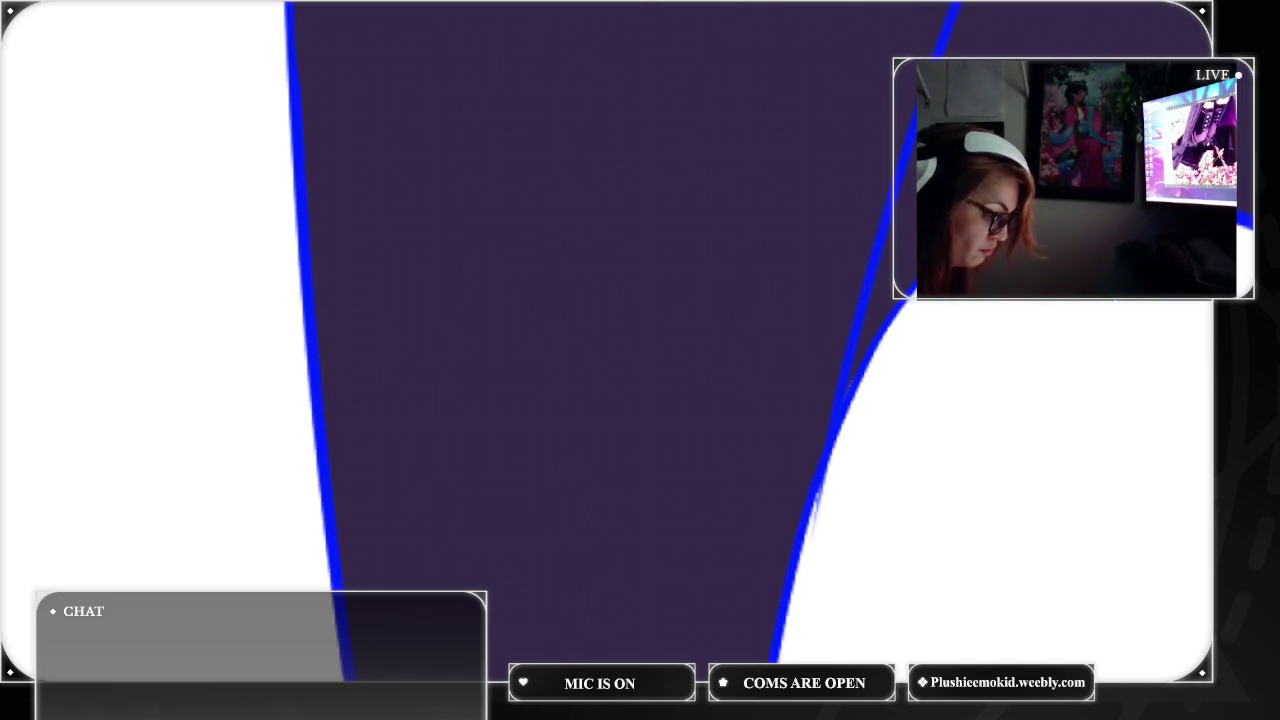
pyautogui.scroll(-2, 750, 360)
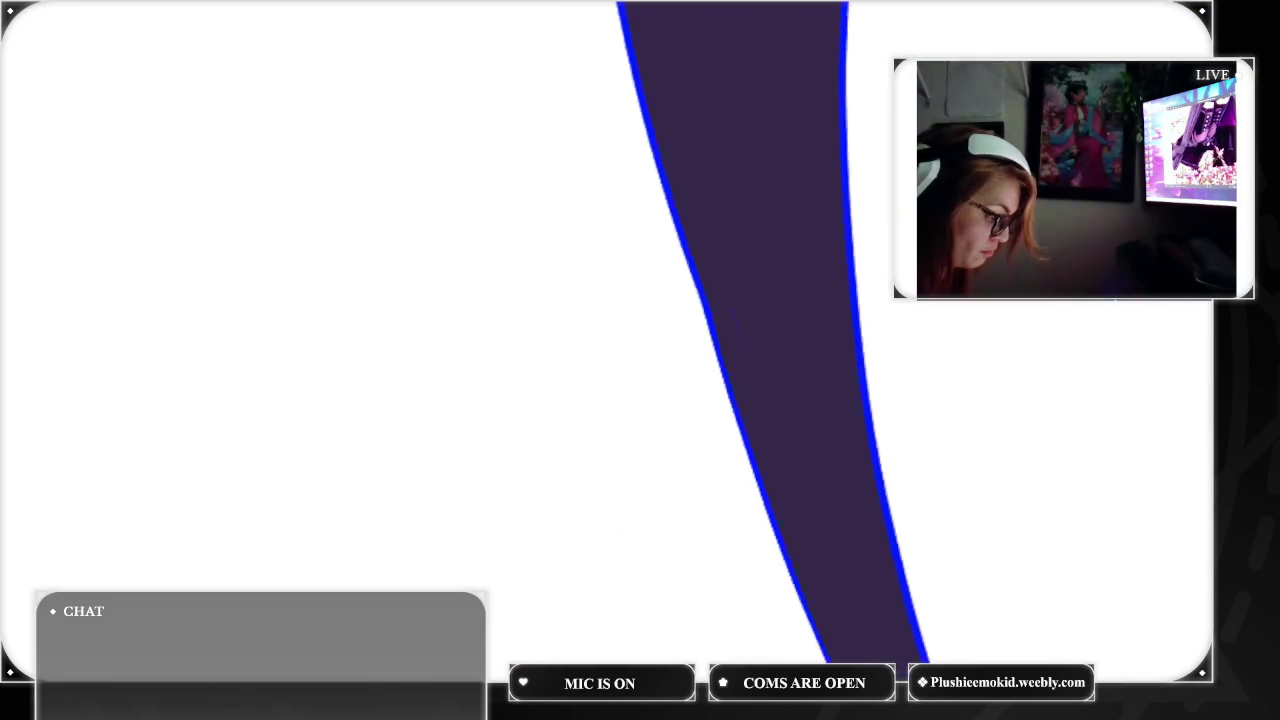
pyautogui.hscroll(5, 640, 360)
pyautogui.scroll(-3, 866, 248)
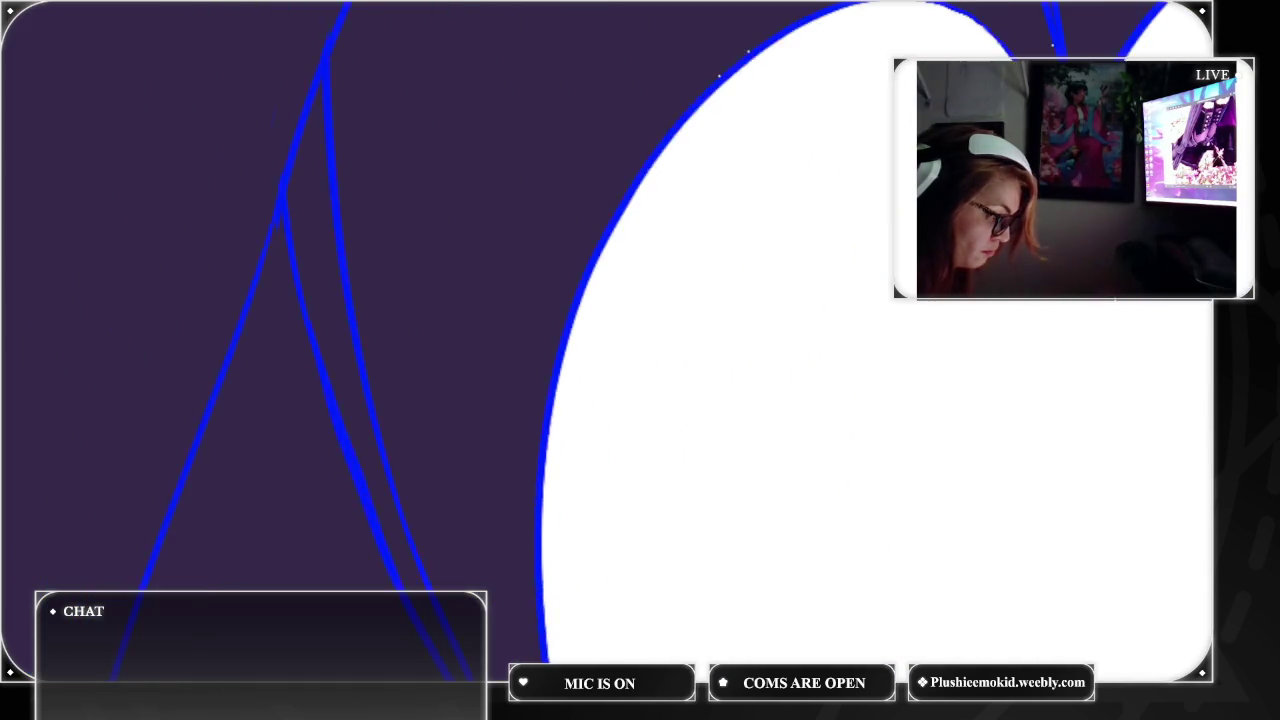